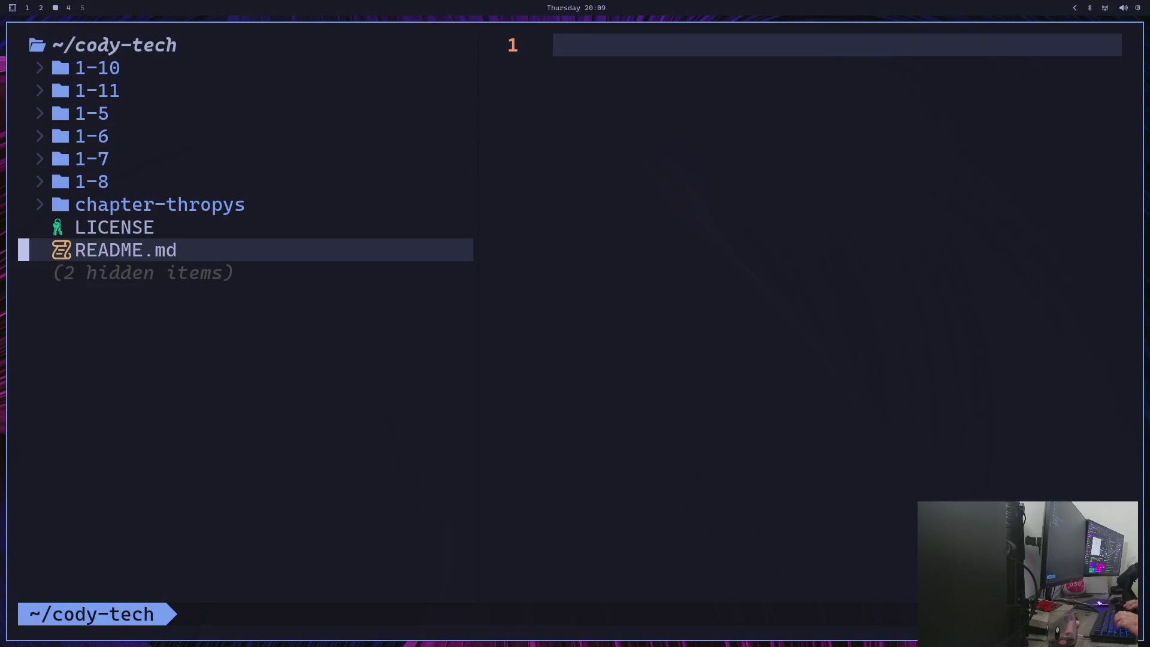
Open README.md and append ' coded by' plus the author's name to the cody-tech heading
key("g")
key("j")
key("g")
key("k")
key("Right")
key("Right")
key("Right")
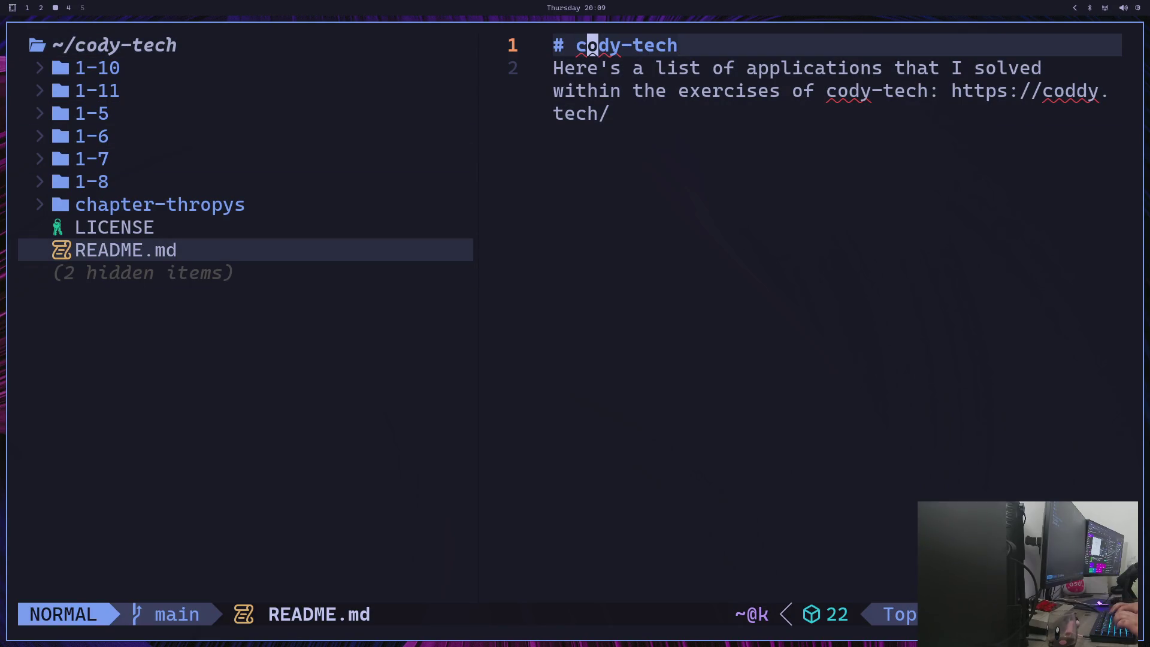
key("Right")
key("Right")
key("Right")
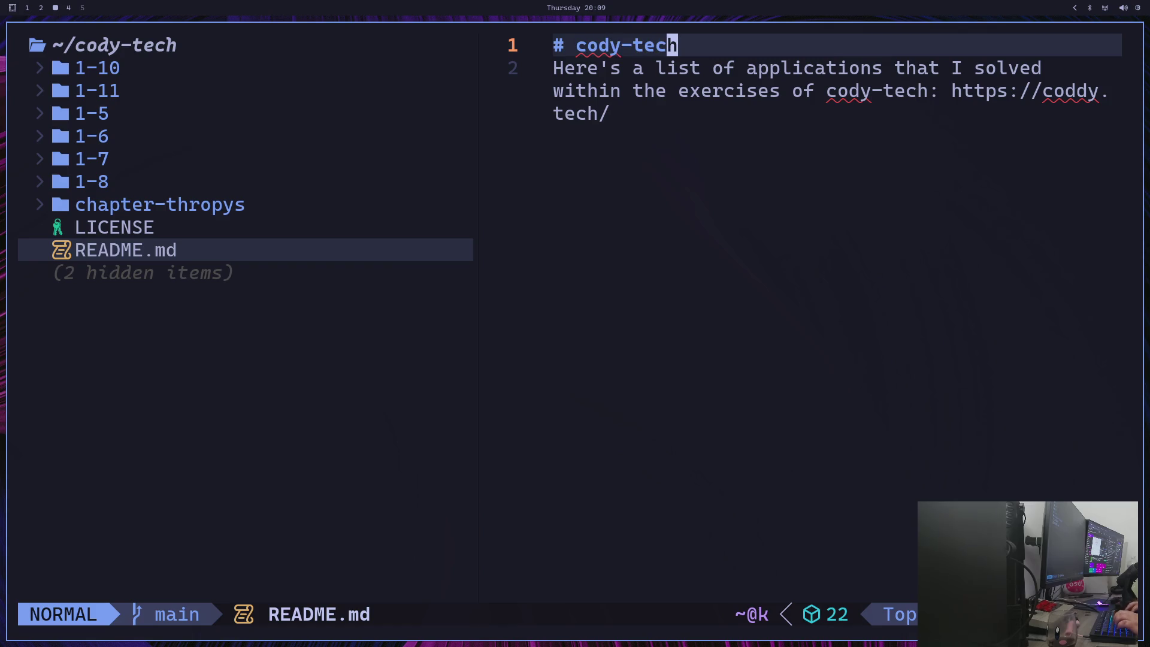
key("i")
key("Right")
type("-")
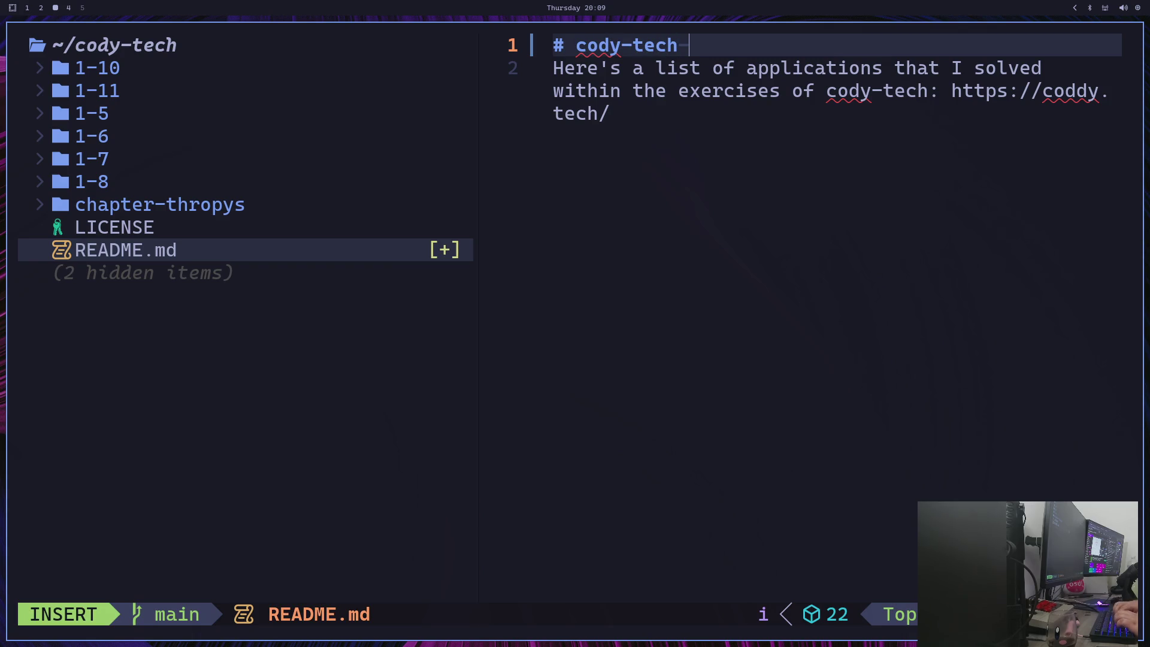
key("BackSpace")
type("coded ")
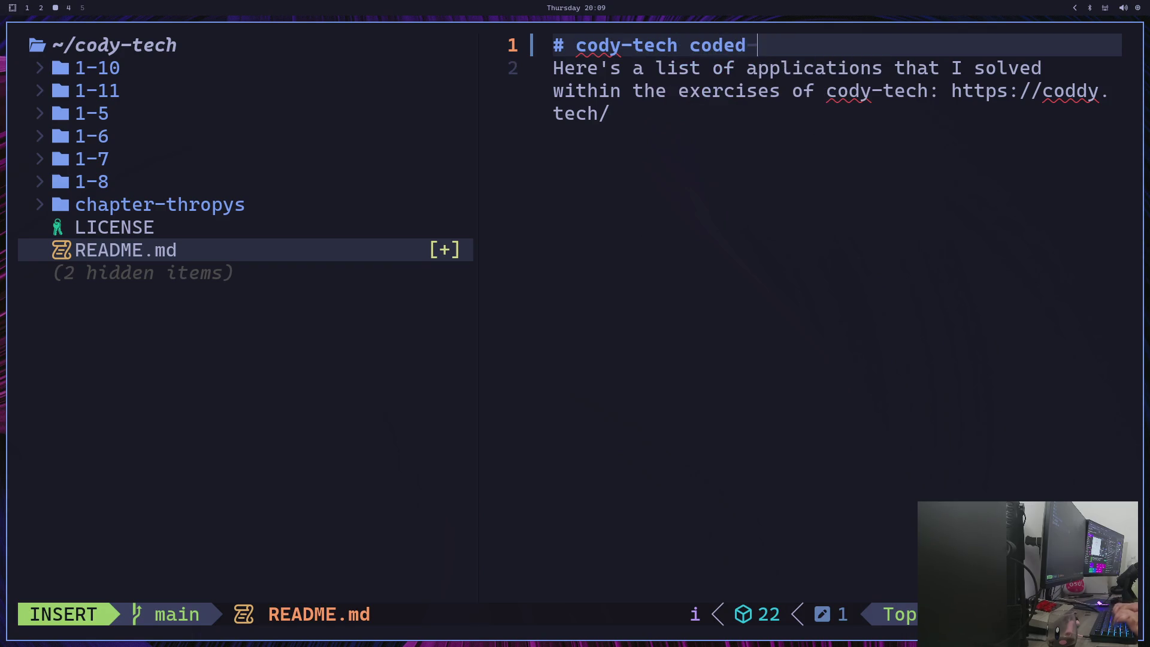
type("by Dino")
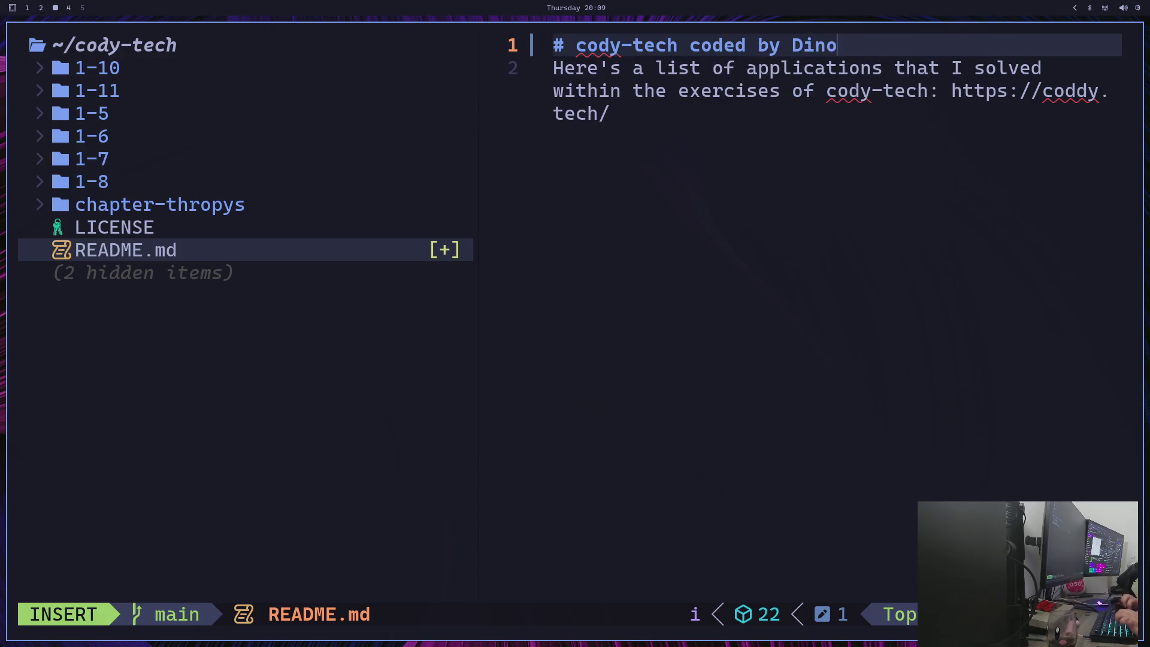
key("Escape")
Save all files and quit Neovim with :wqall
key("shift+semicolon")
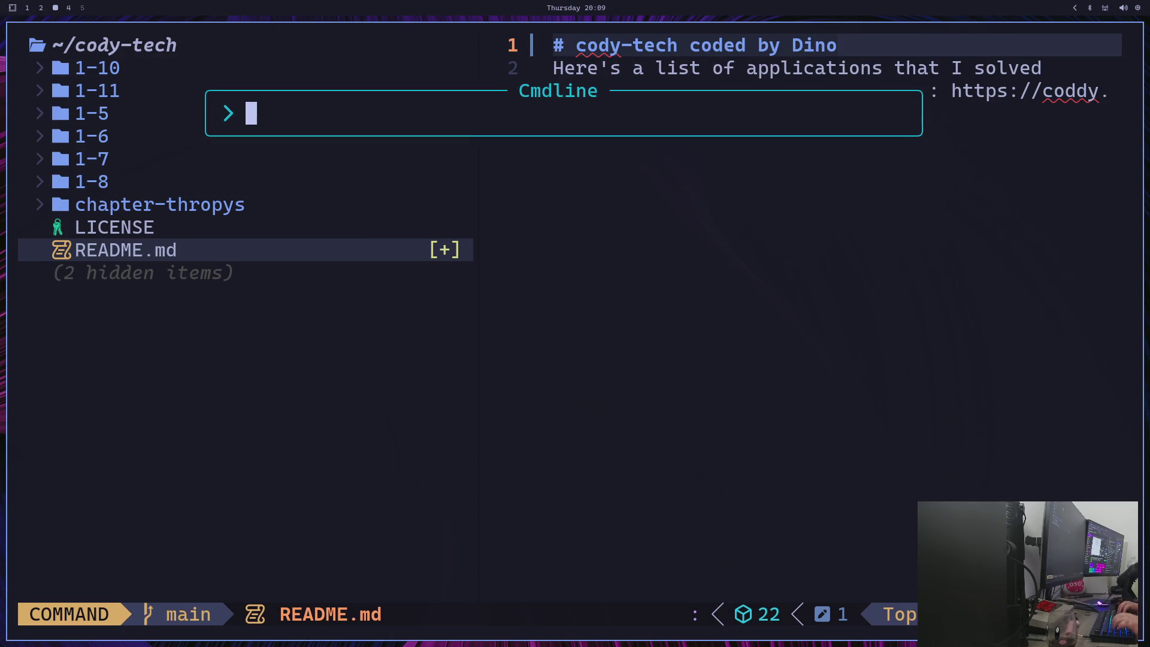
type("wqall")
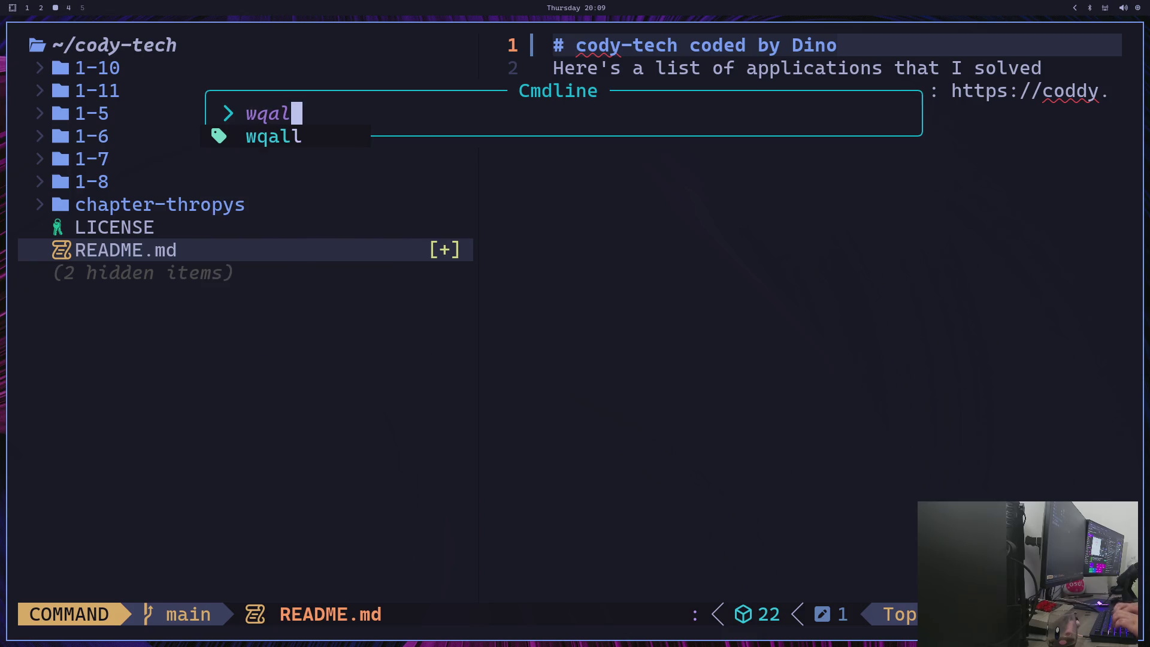
key("Return")
Stage README.md, checking git status before and after
type("clear")
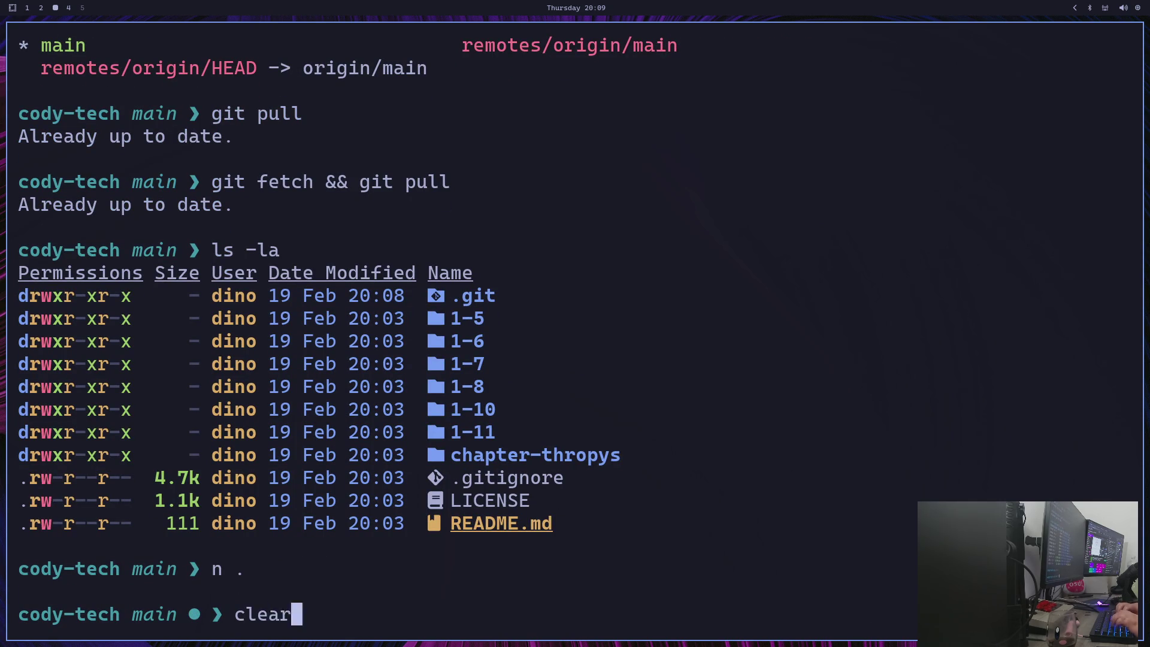
key("Return")
type("git status")
key("Return")
type("git add REA")
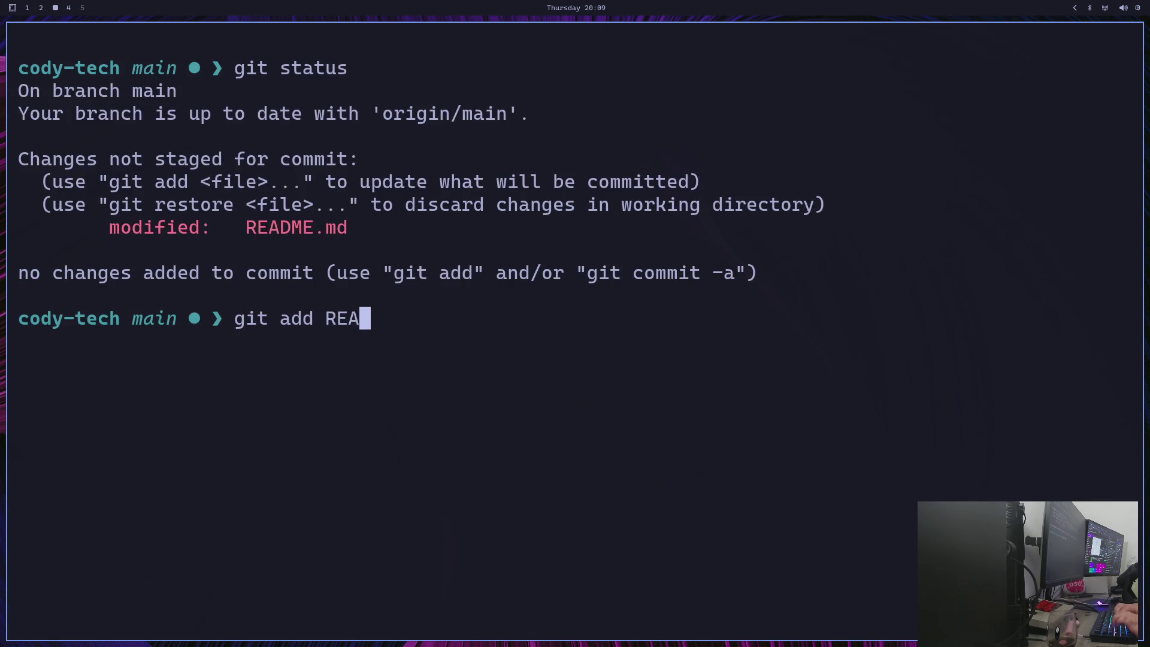
type("DME.md")
key("Return")
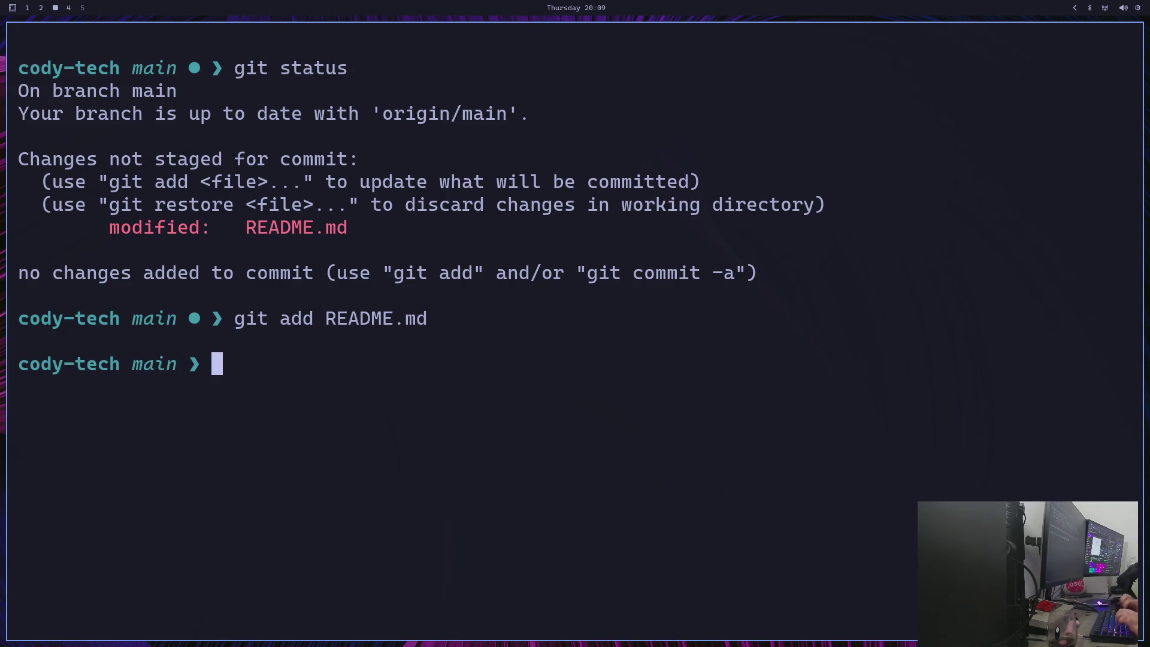
type("git status")
key("Return")
Commit it as 'Update: README.md' and push to origin main
type("git comm")
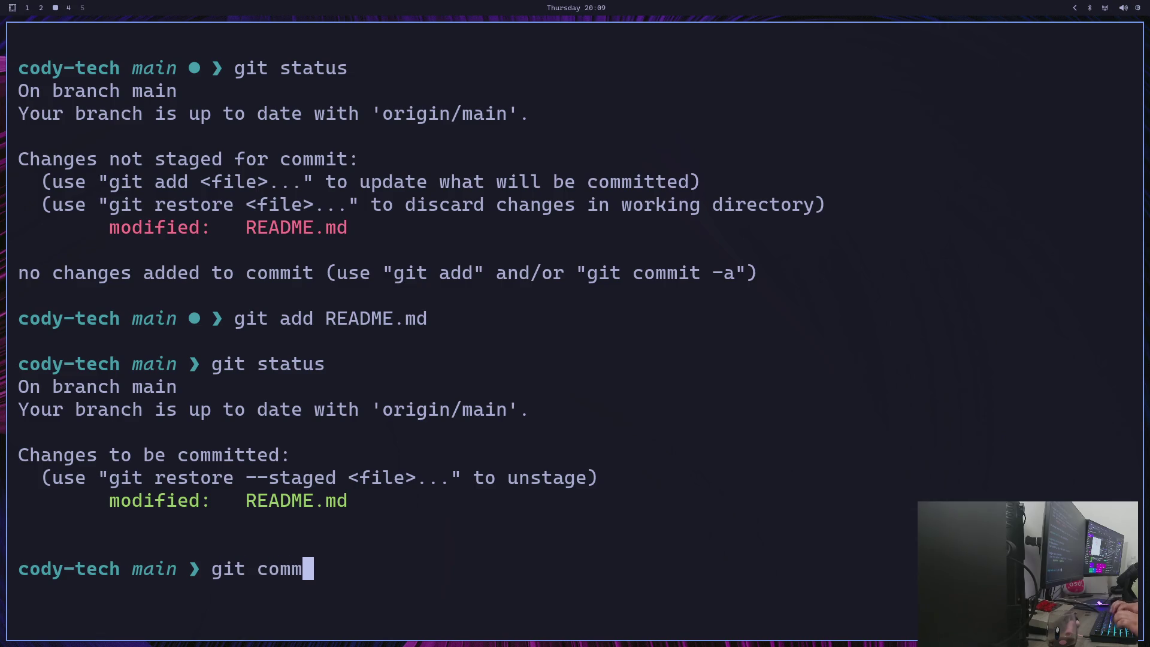
type("it")
key("BackSpace")
type("it")
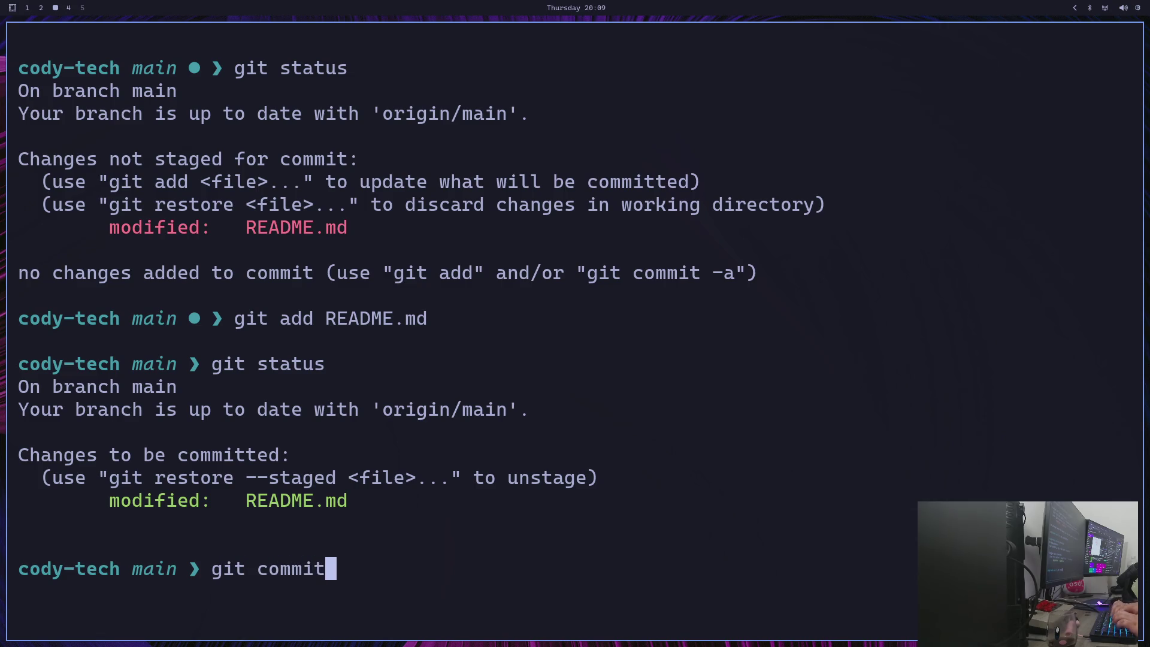
type(" -m \"")
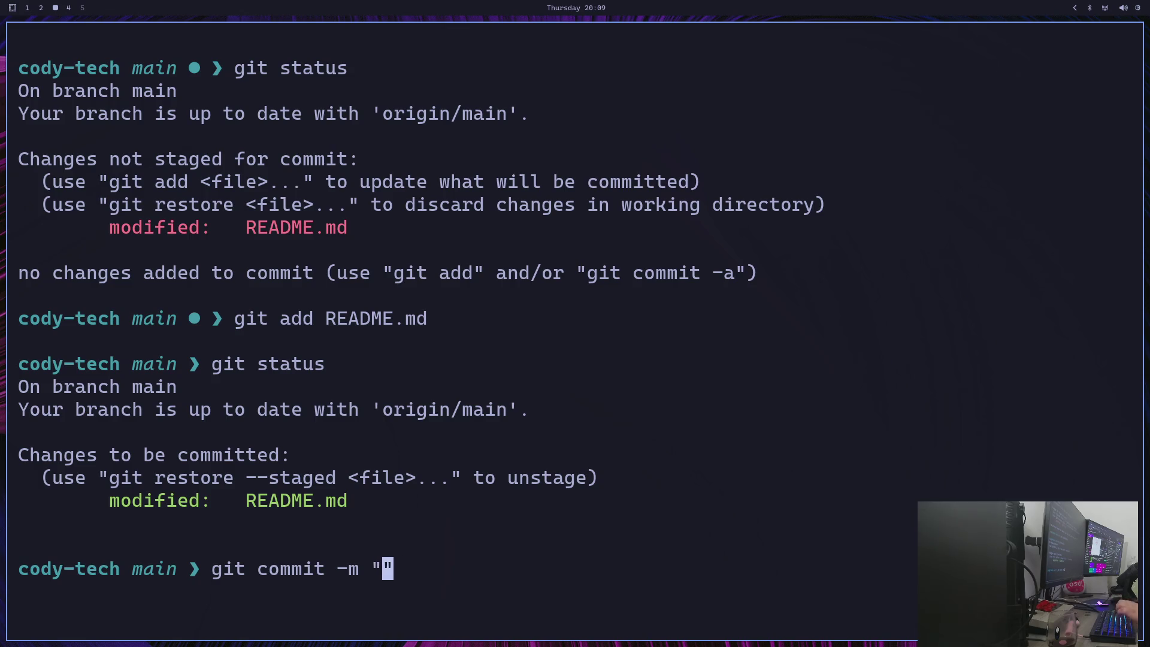
type("Update: ")
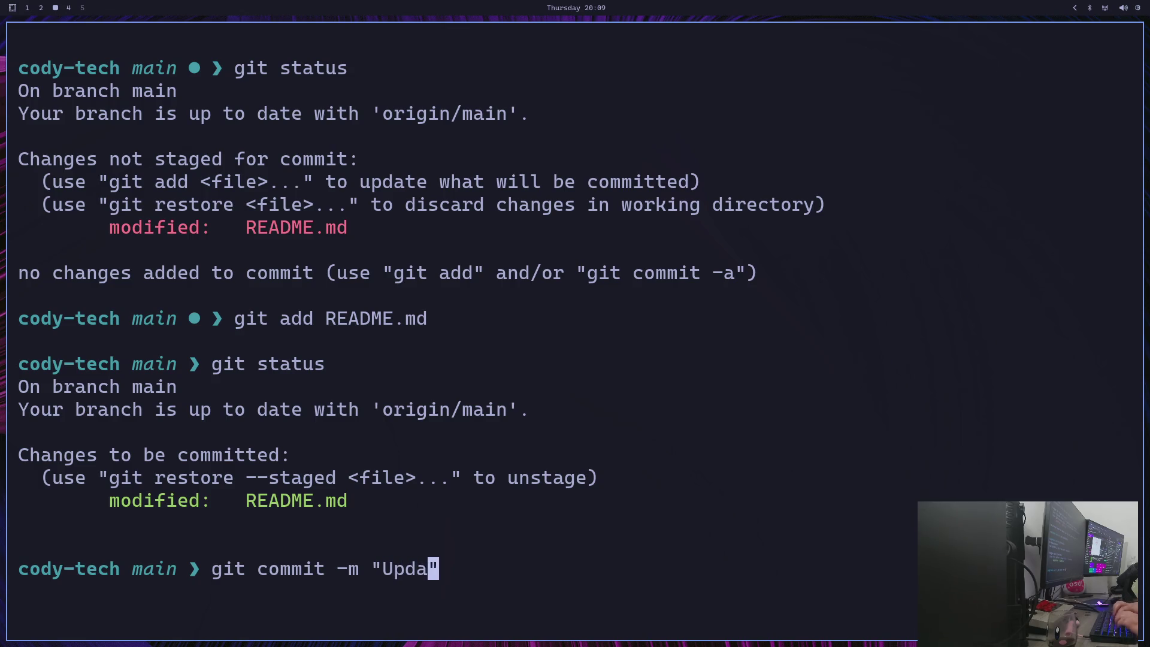
type("README.")
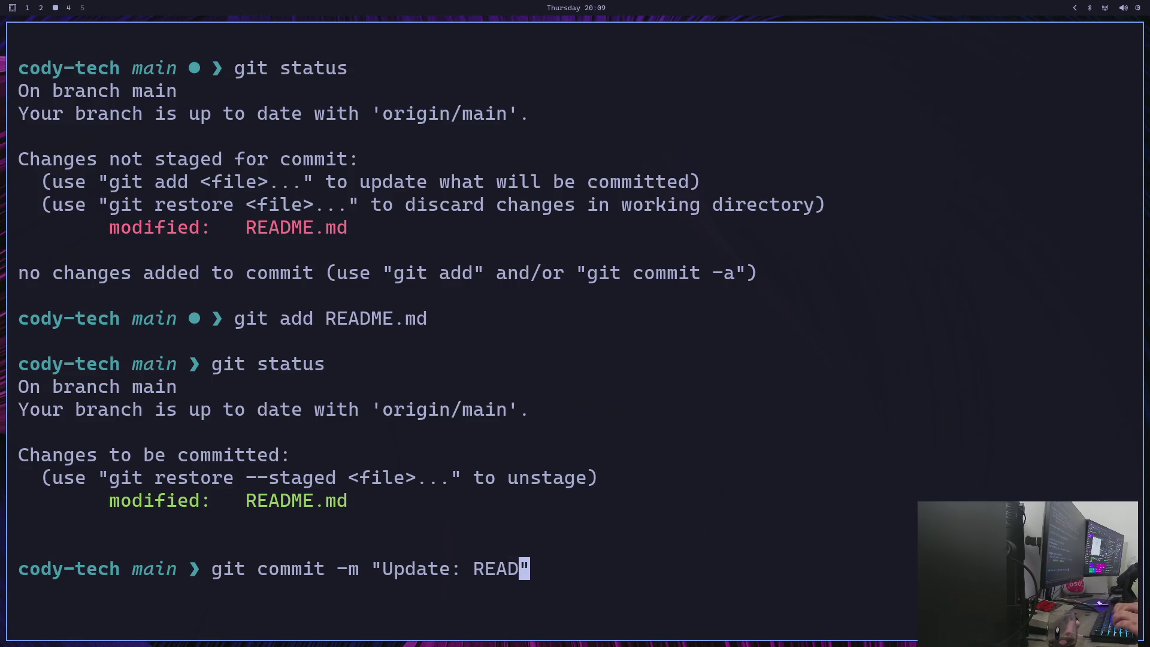
type("md")
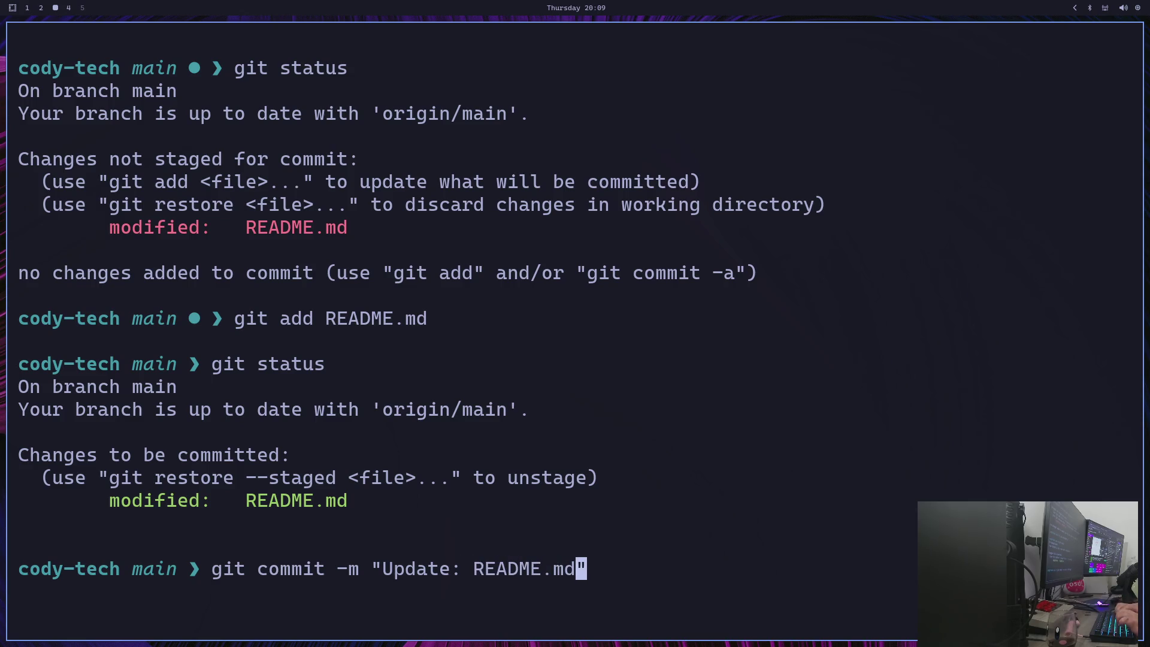
key("End")
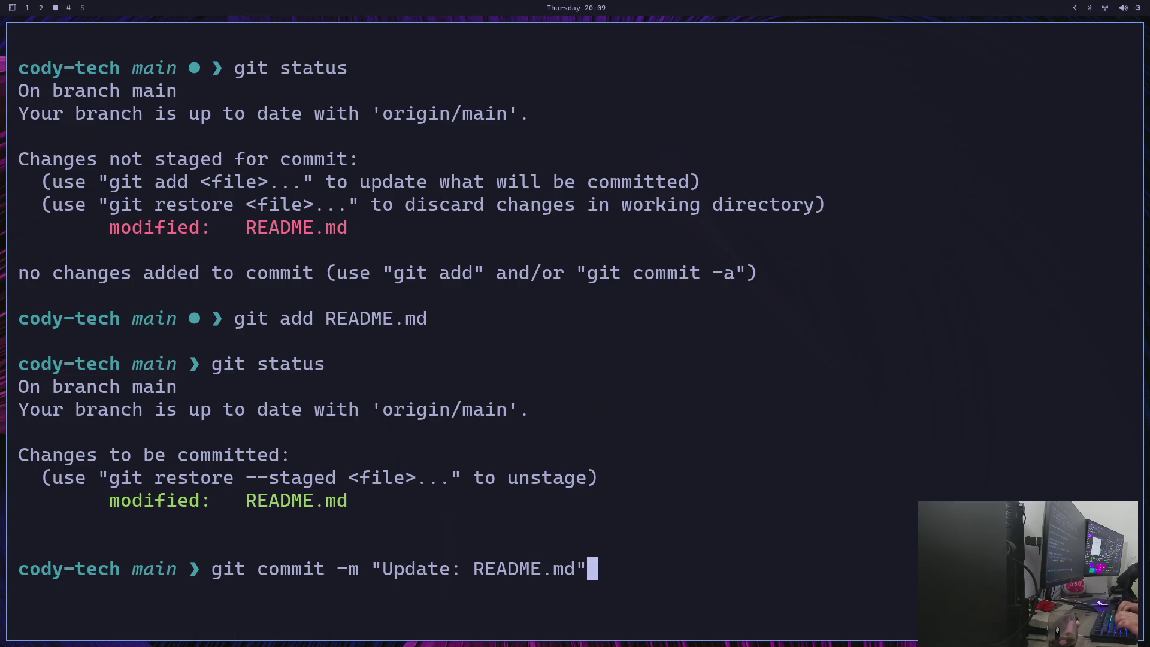
key("Return")
type("git pu")
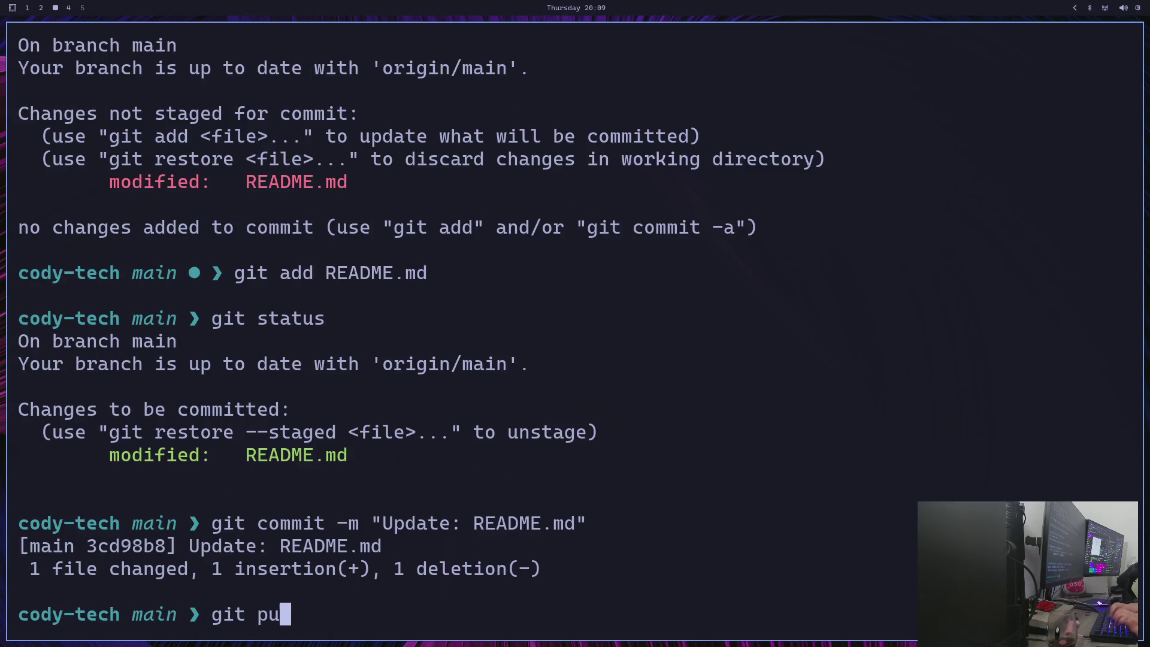
type("sh origin main")
key("Return")
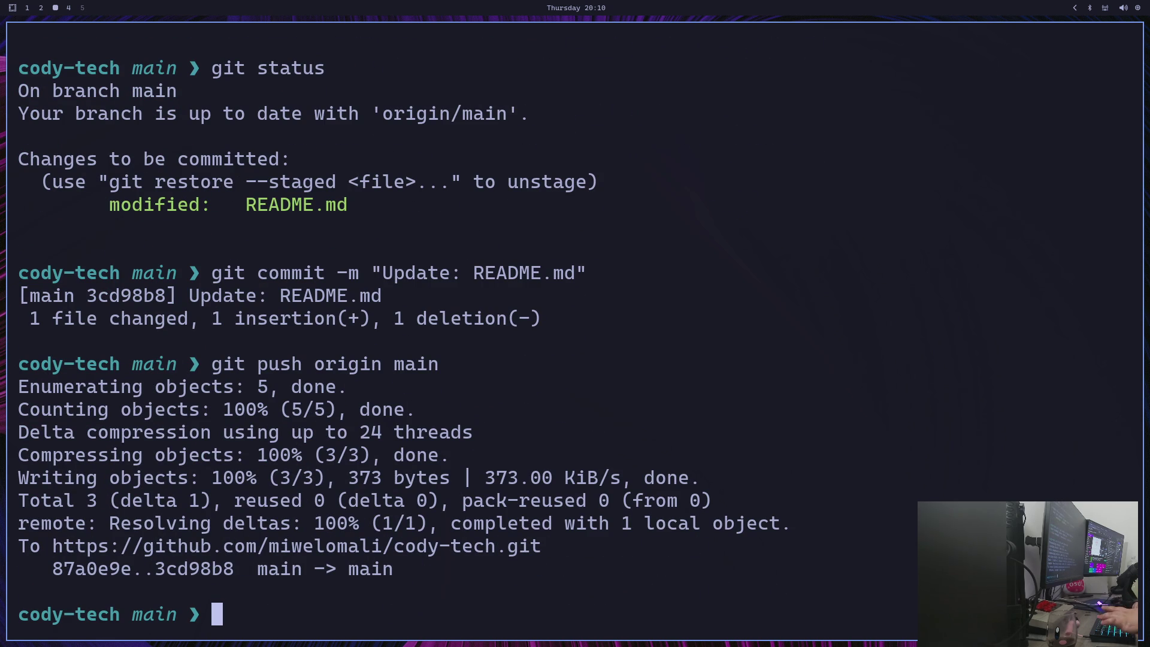
key("super+1")
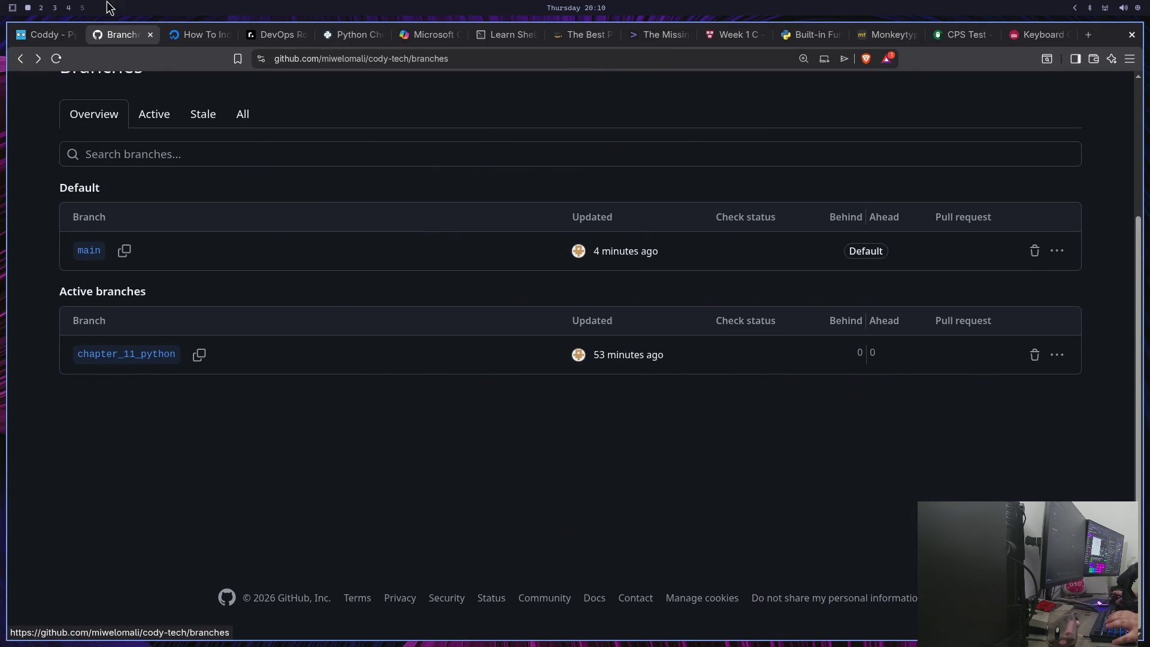
Refresh the branches list and open Compare for chapter_11_python
left_click(56, 59)
left_click(1036, 356)
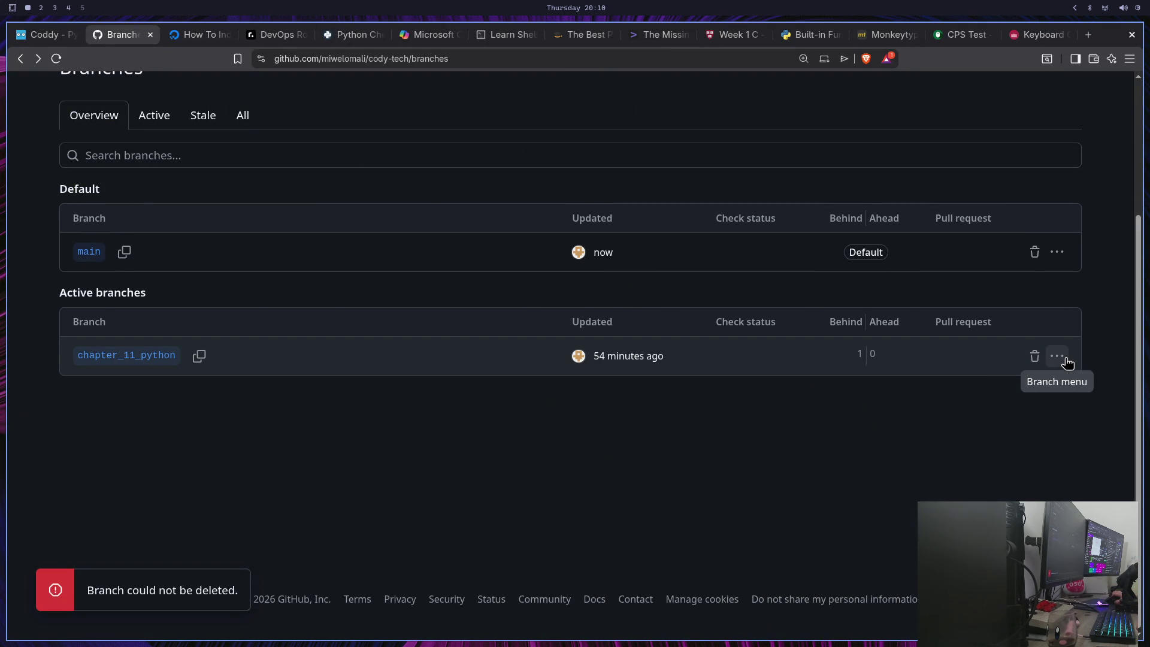
left_click(1057, 356)
left_click(971, 389)
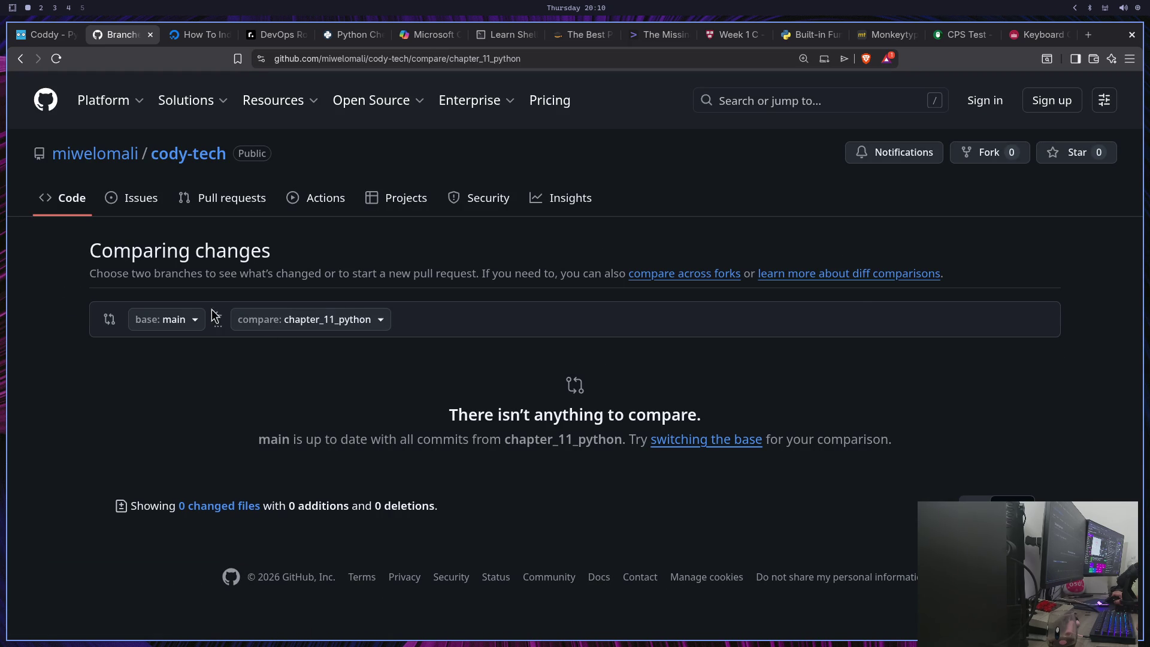
Set base to main and compare to chapter_11_python
left_click(185, 321)
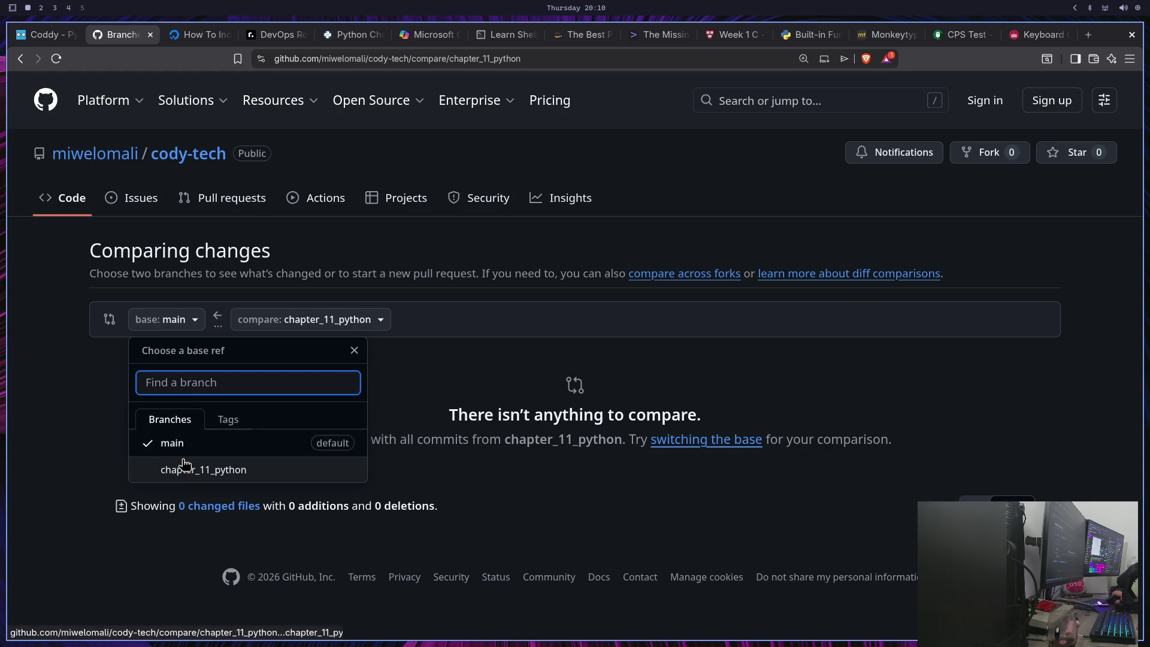
left_click(170, 445)
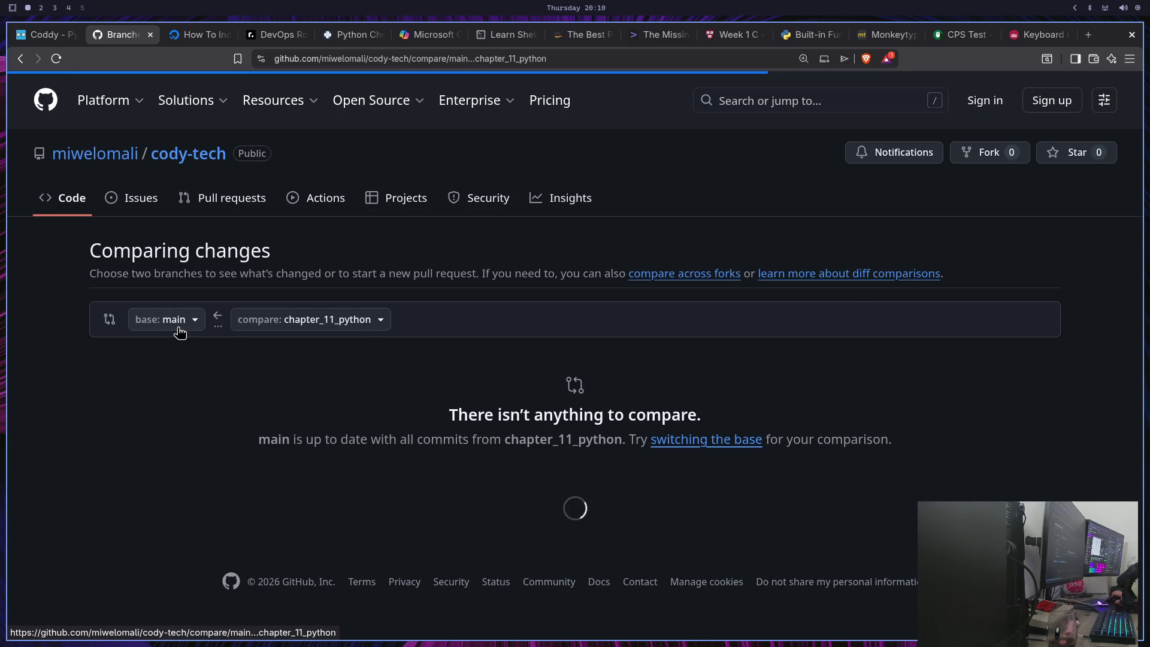
left_click(265, 326)
left_click(288, 465)
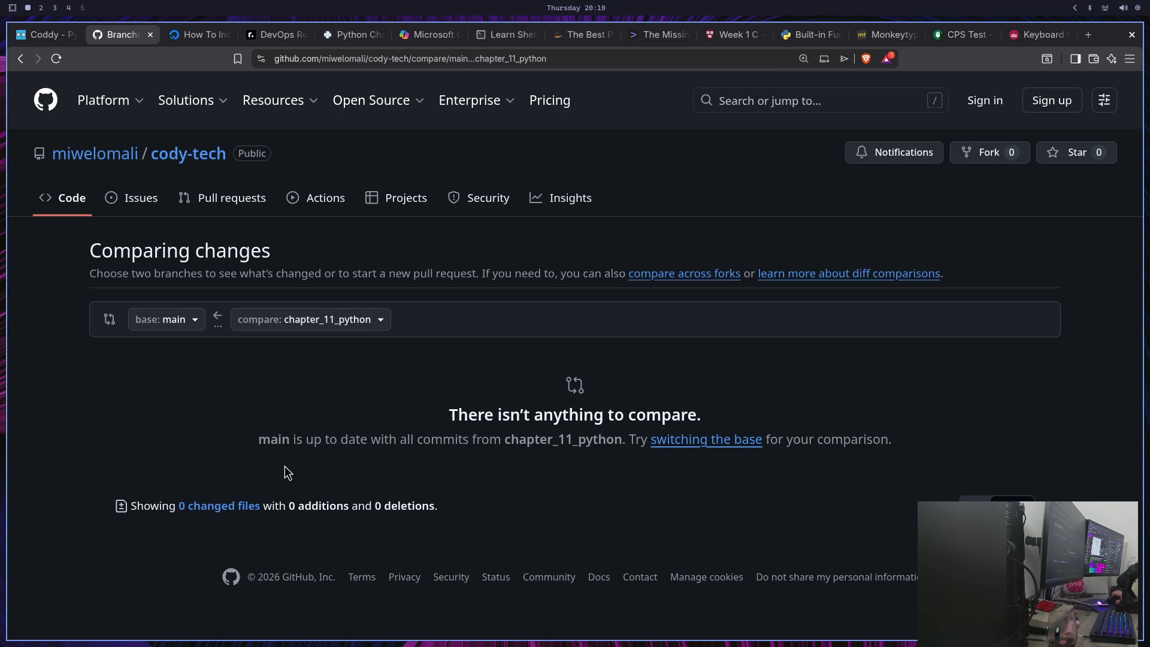
left_click(181, 322)
left_click(167, 444)
In the terminal, recall the git push origin main command and erase it
key("super+3")
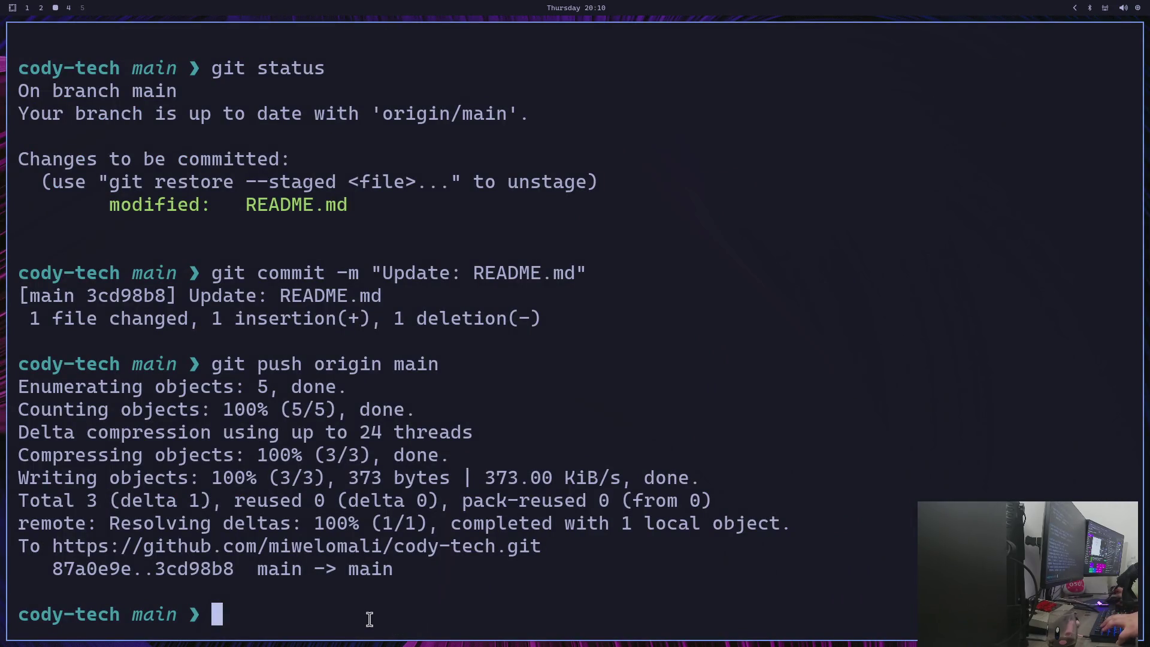
key("Up")
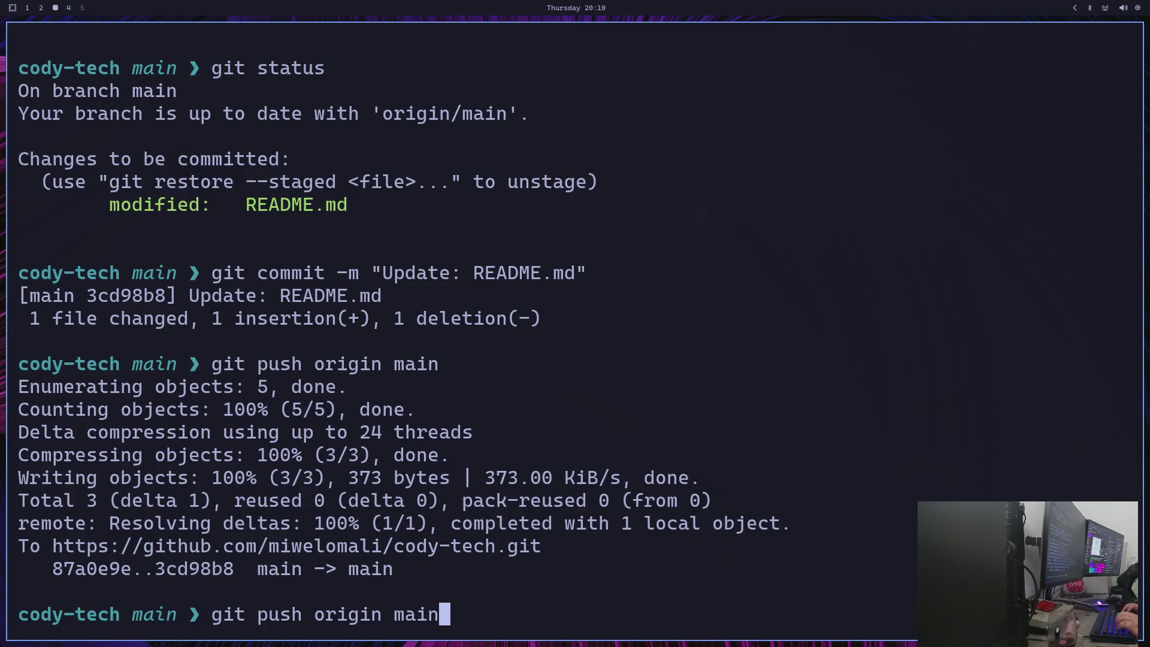
key("BackSpace")
key("BackSpace")
key("BackSpace")
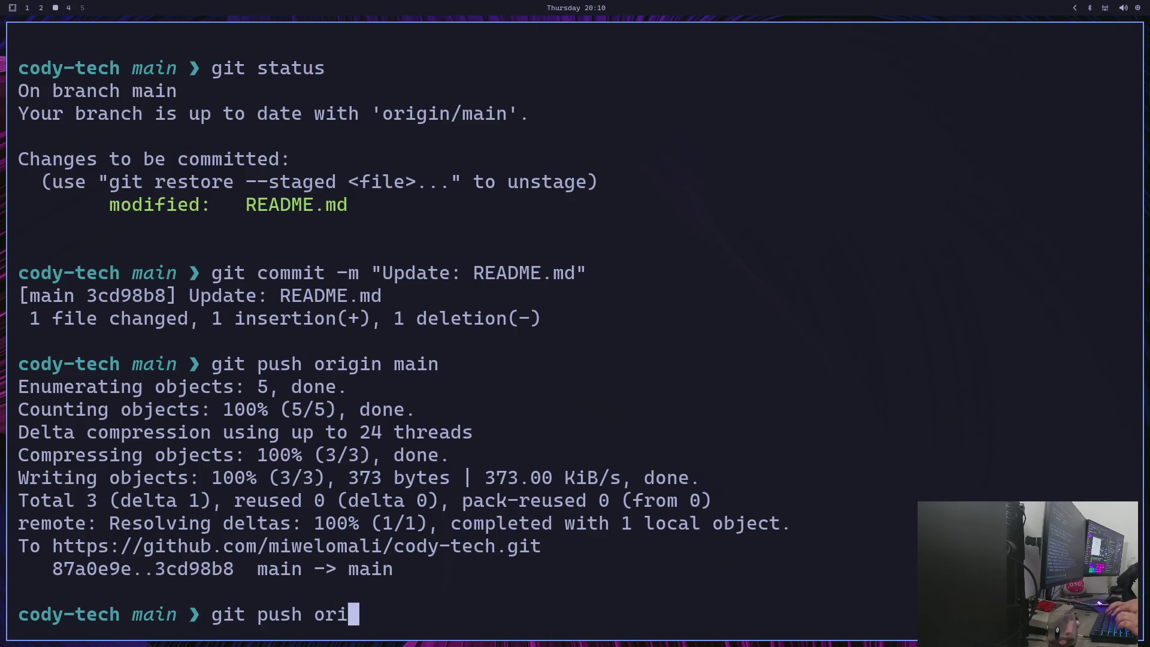
key("super+1")
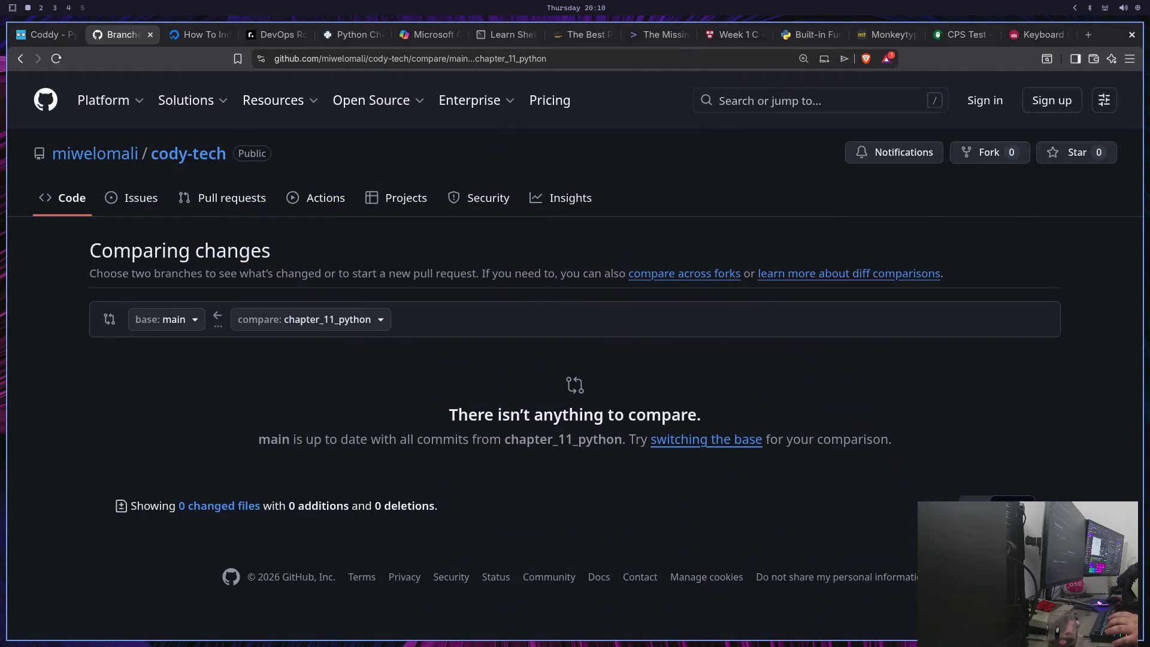
Open cody-tech's Branches list and try deleting chapter_11_python
left_click(72, 197)
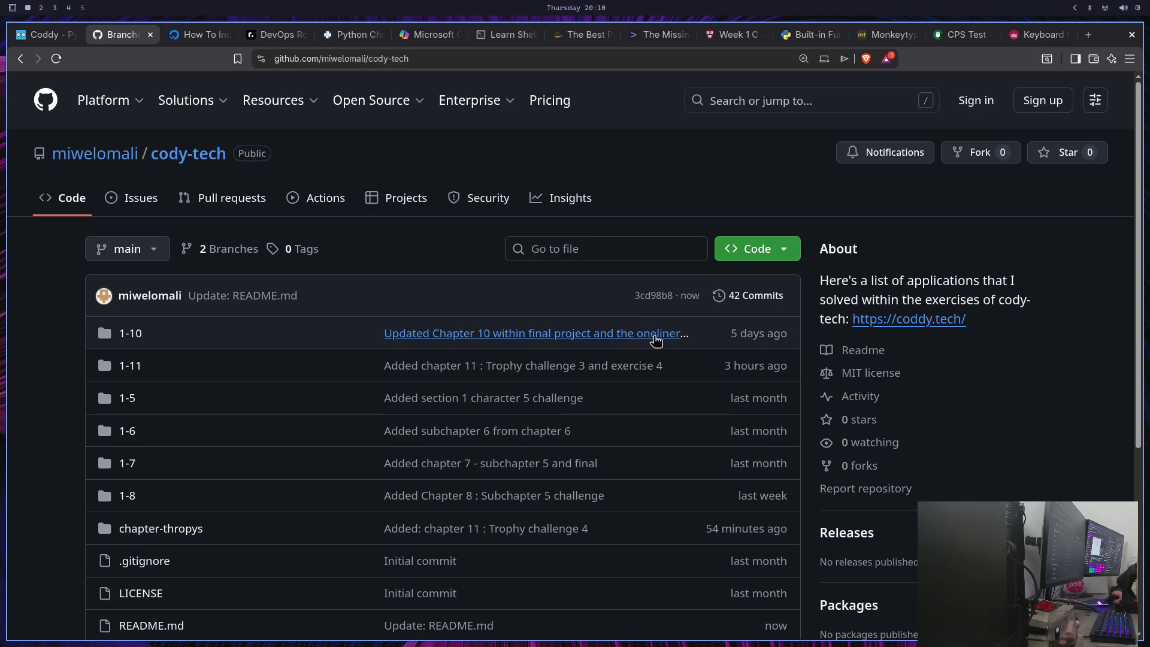
mouse_move(657, 293)
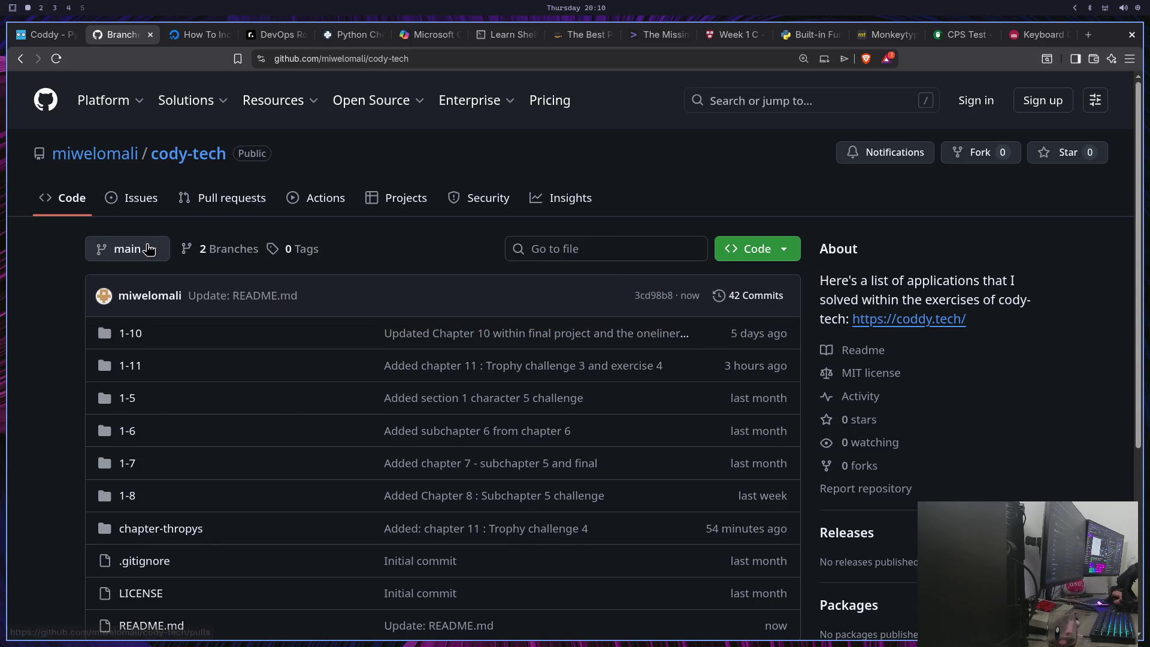
left_click(216, 255)
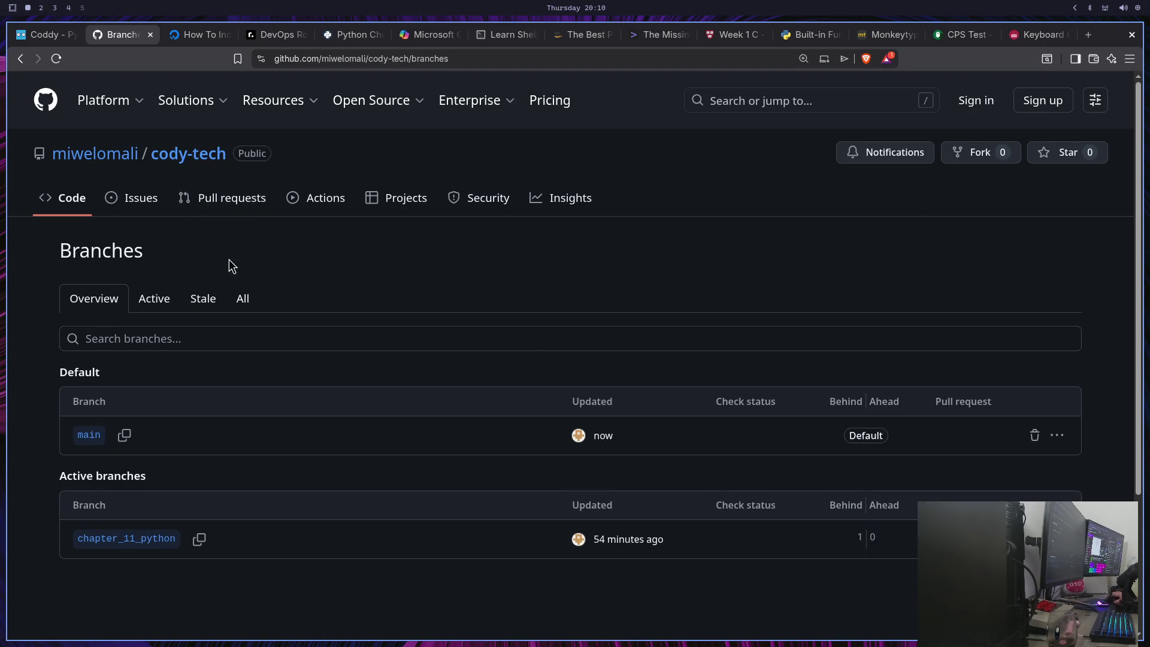
scroll(555, 371, "down", 3)
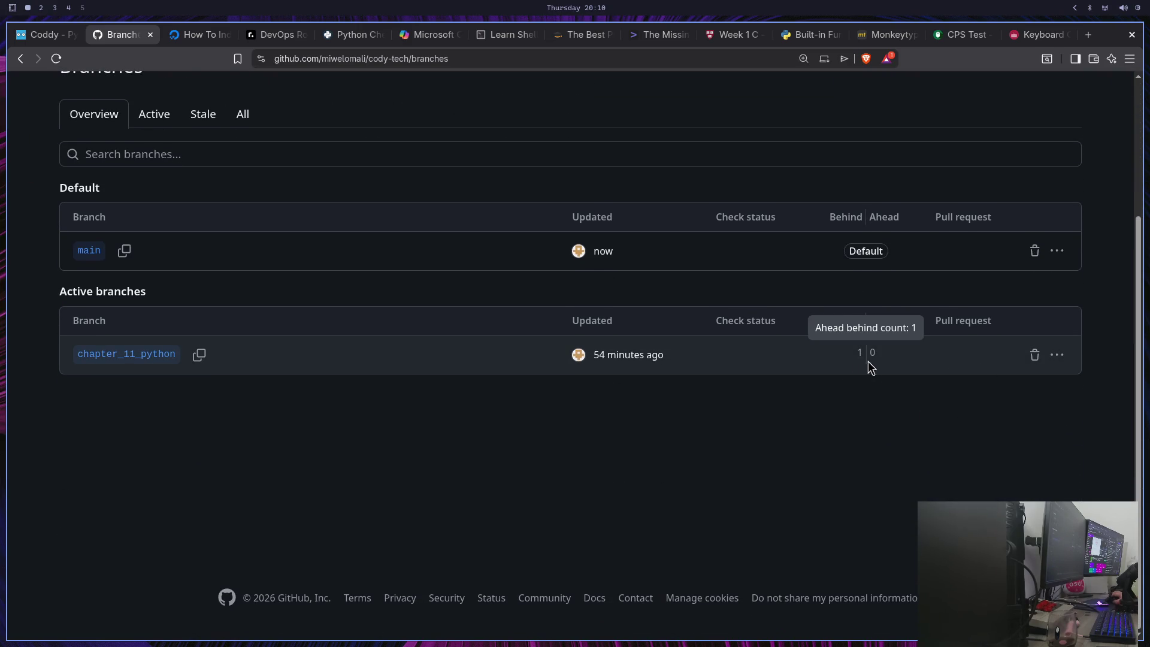
left_click(1036, 355)
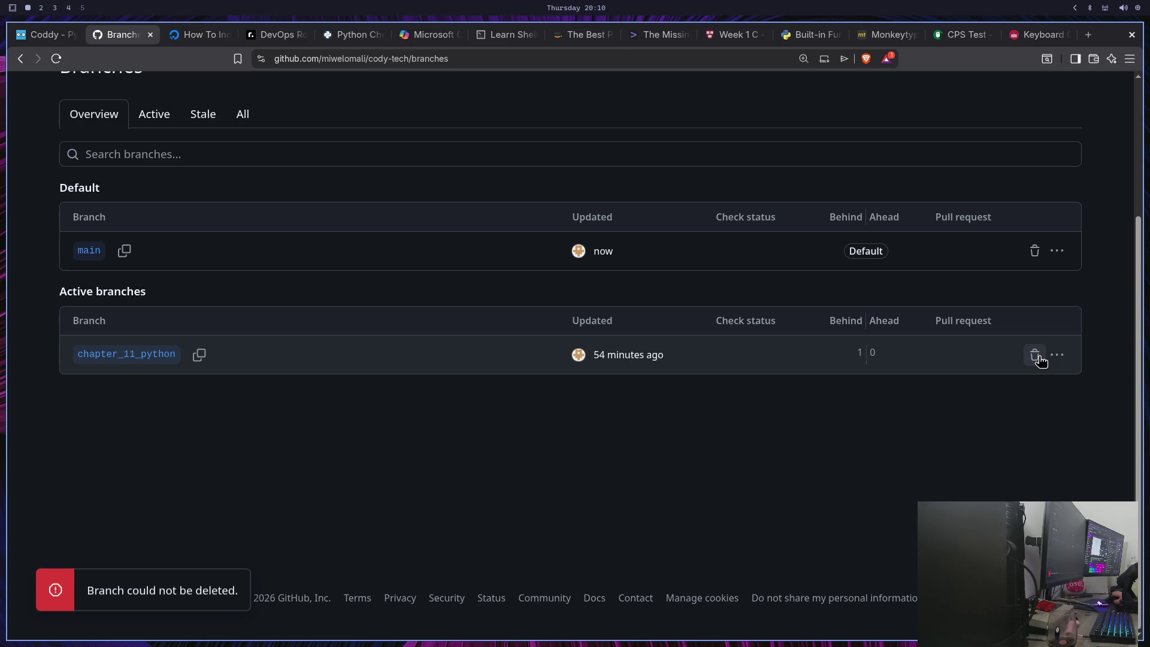
left_click(1056, 360)
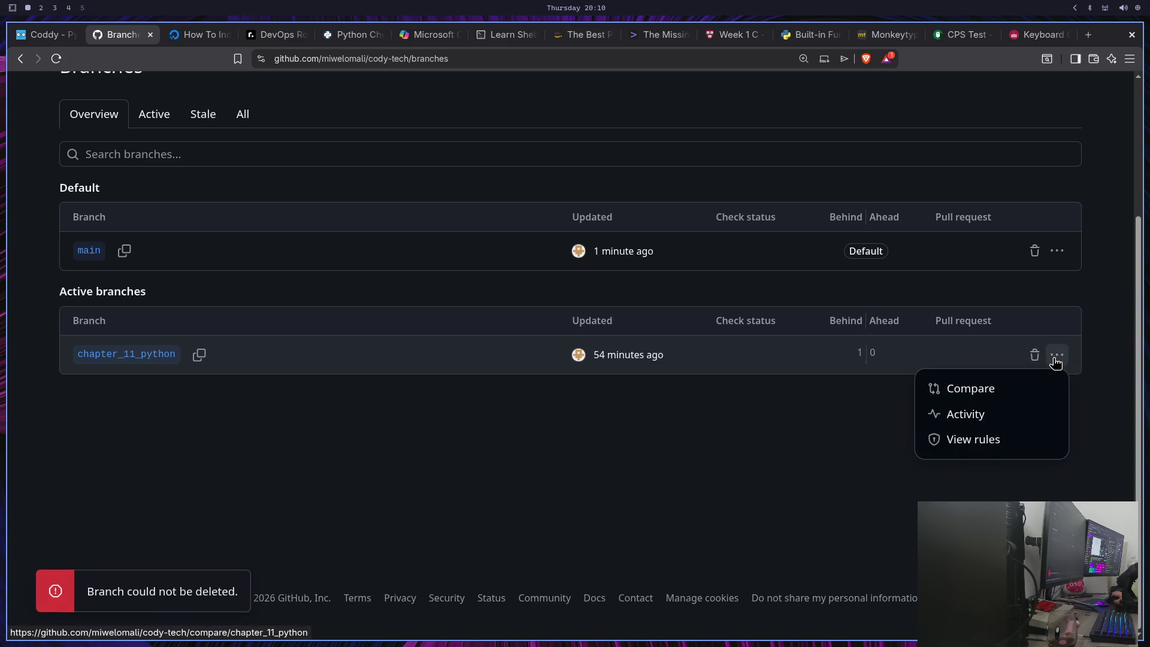
left_click(1056, 359)
Retry deleting chapter_11_python from the Active, Stale and All branch views
scroll(599, 443, "up", 3)
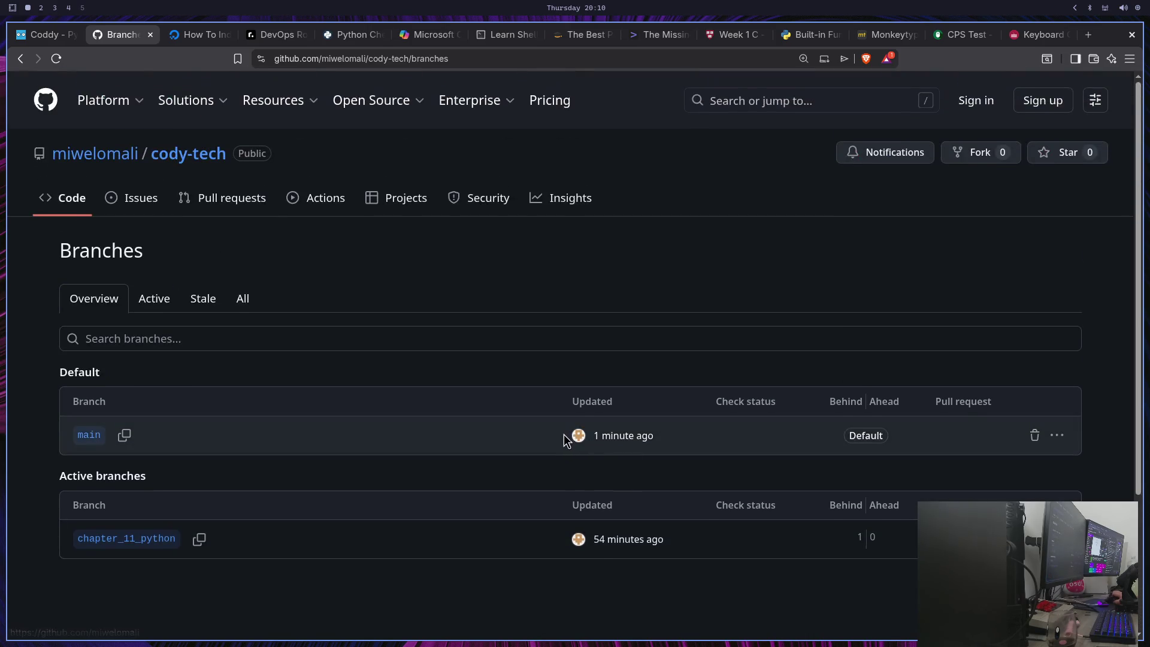
left_click(159, 284)
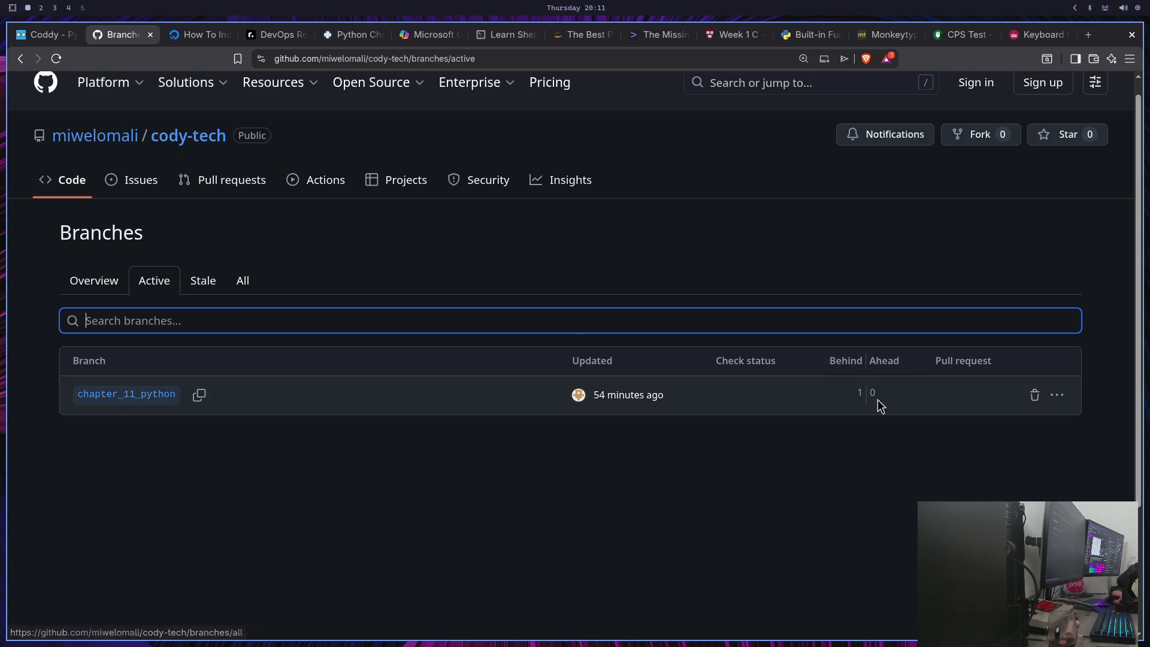
left_click(1033, 398)
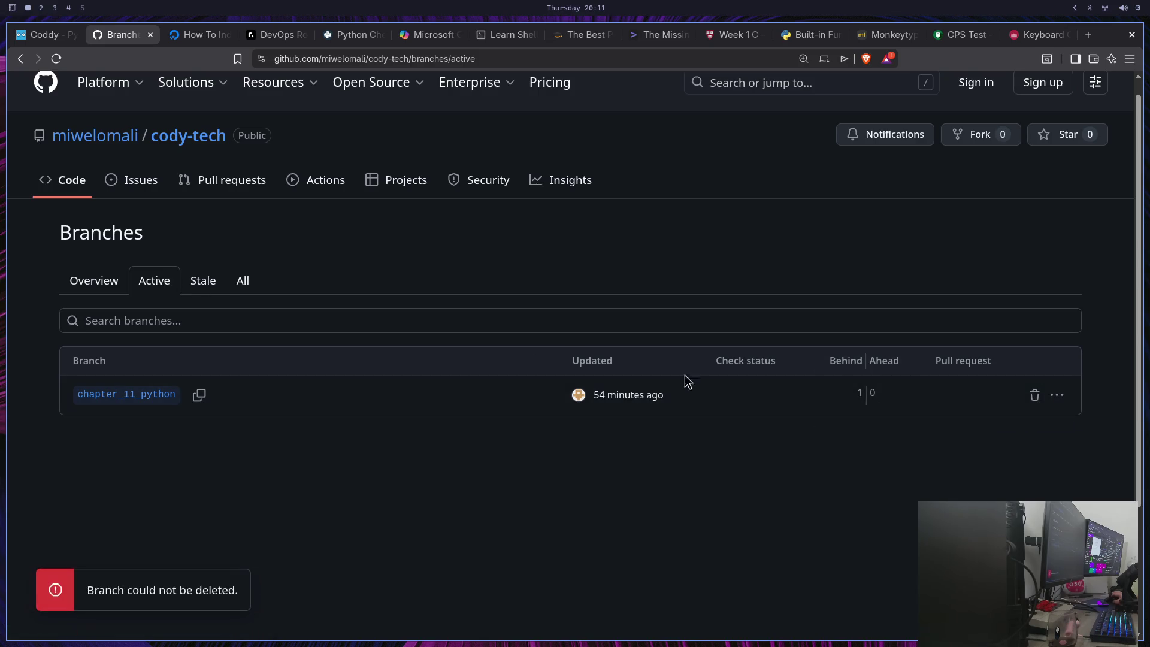
left_click(205, 283)
left_click(236, 287)
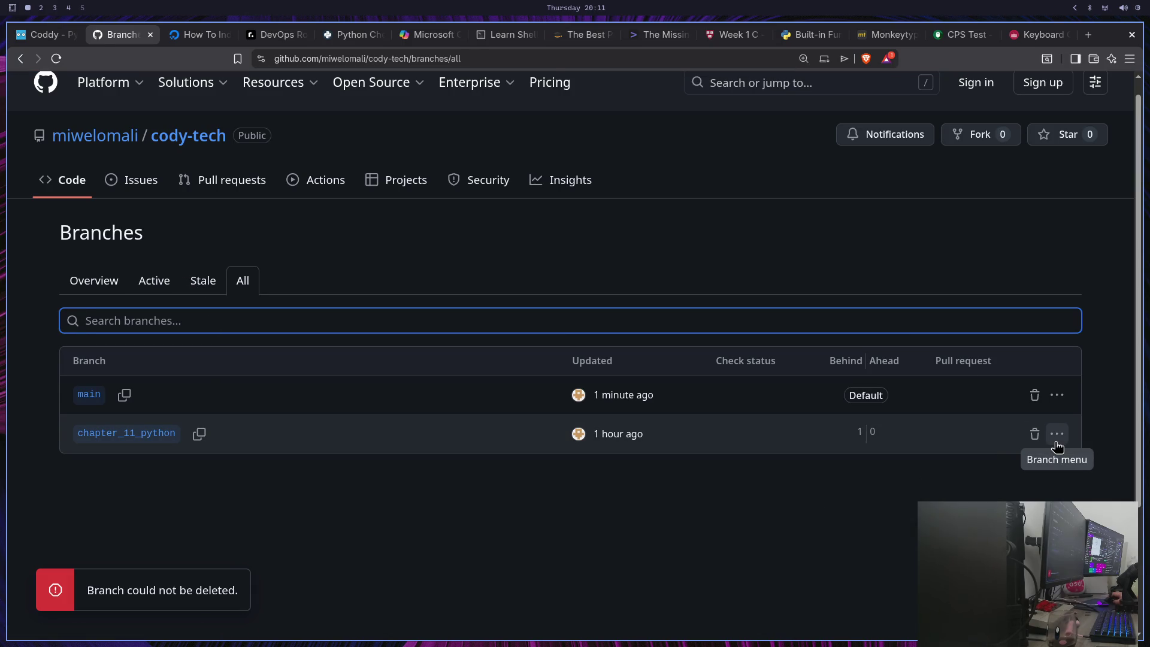
left_click(1036, 435)
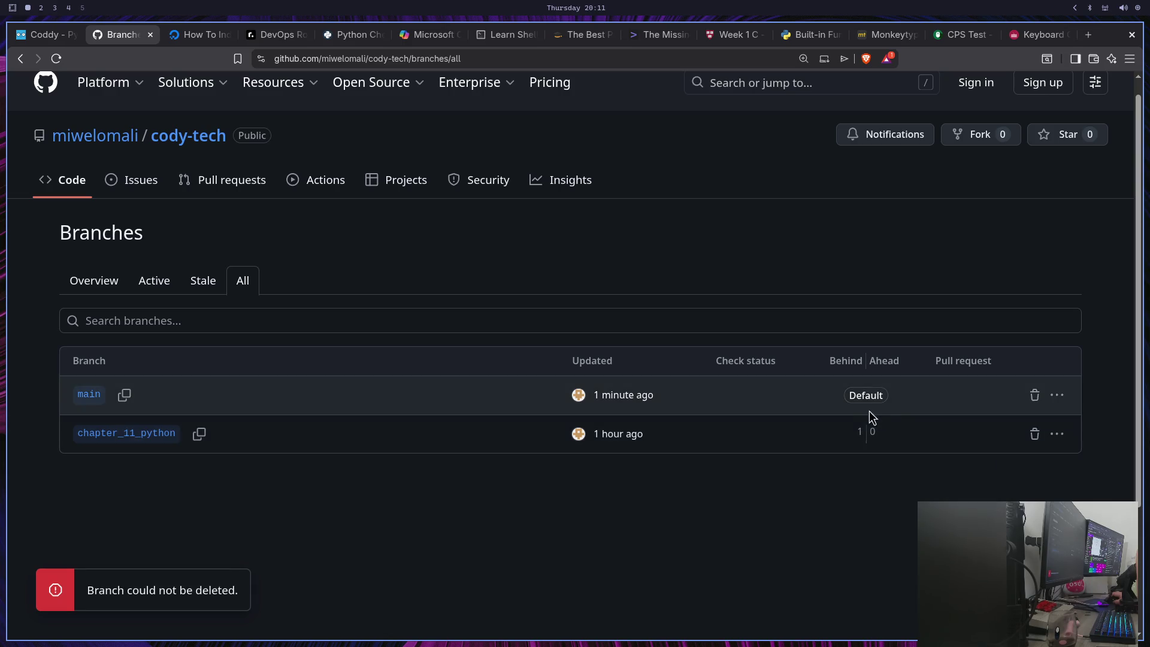
Check the rules protecting chapter_11_python, then go to the repository's Projects page
left_click(1060, 440)
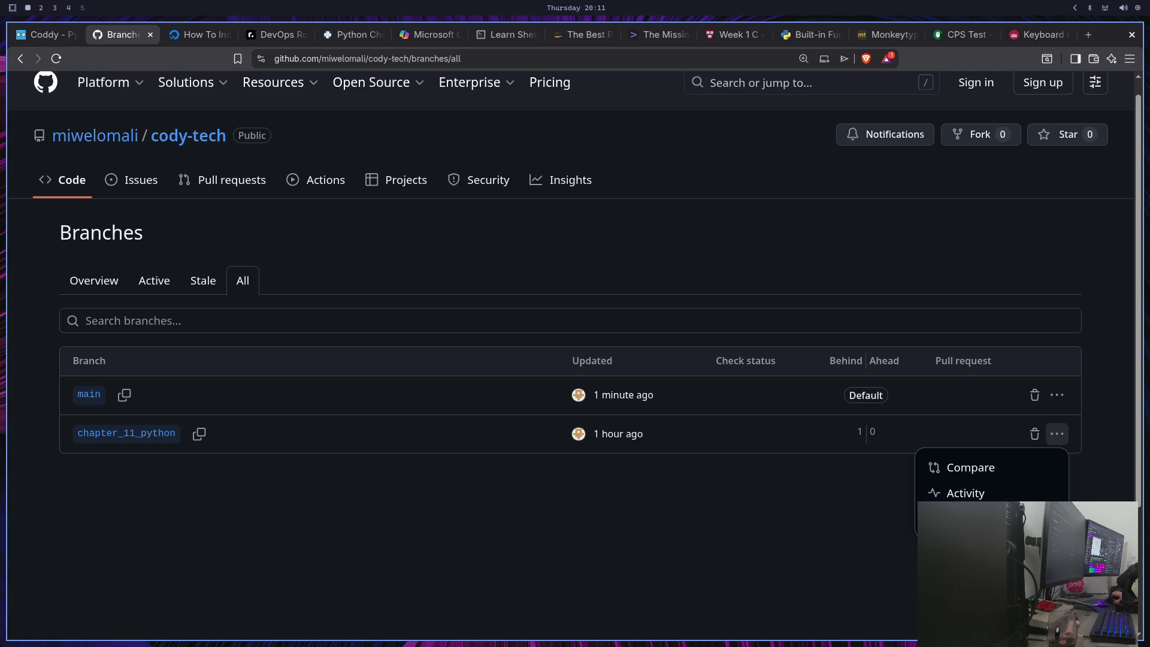
left_click(970, 518)
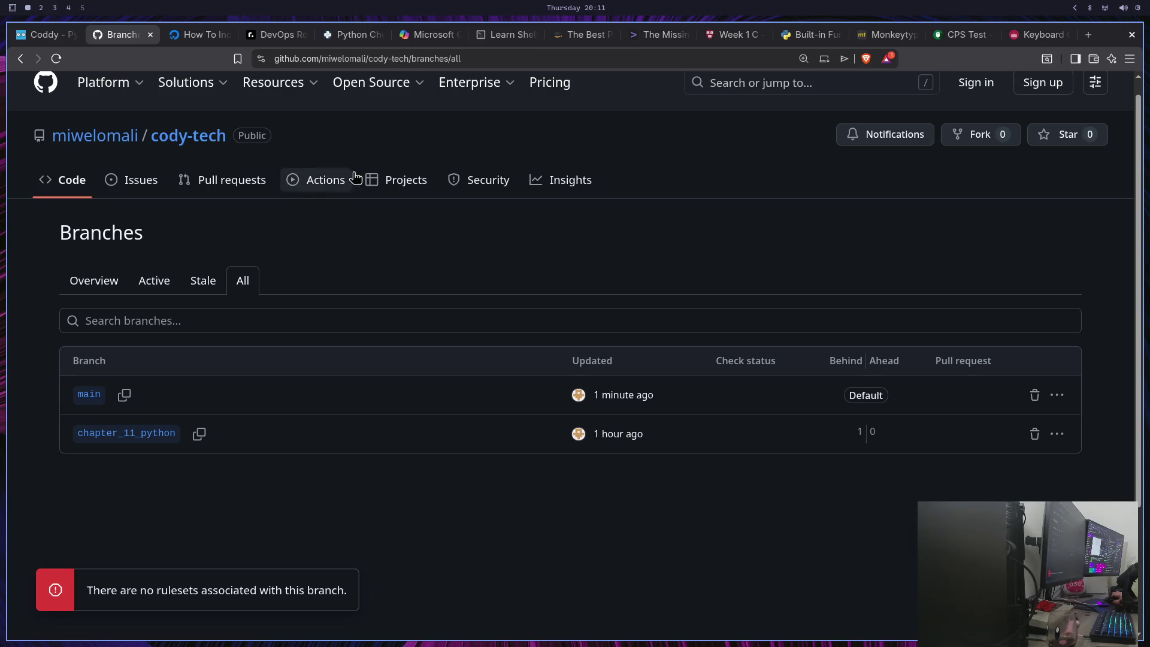
left_click(411, 180)
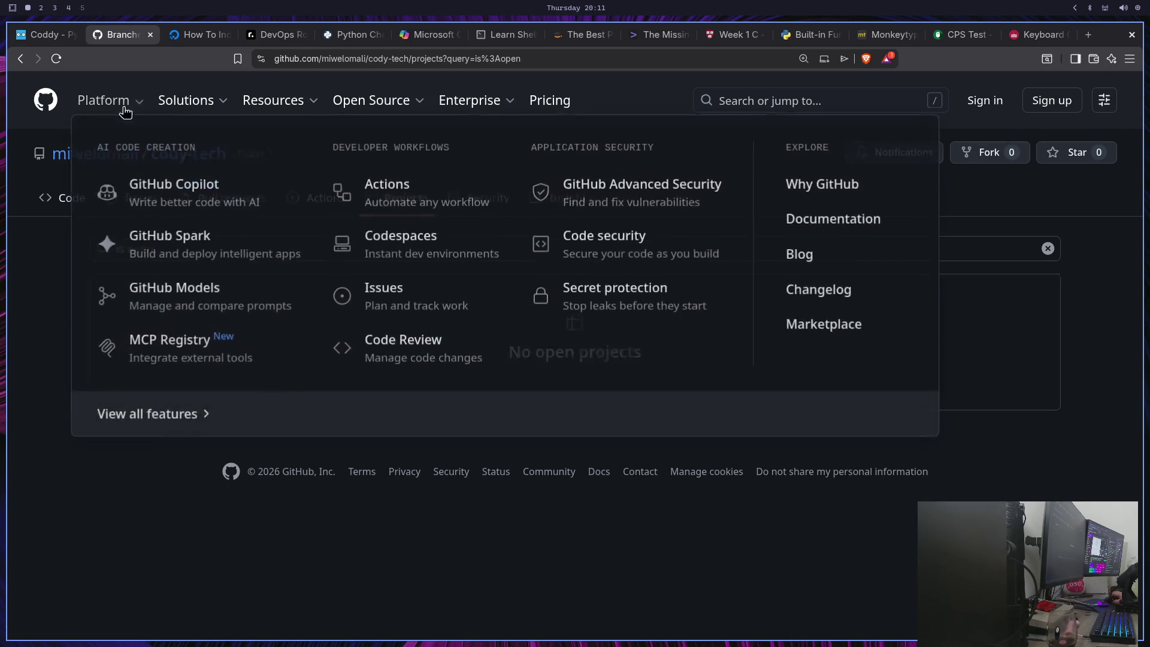
Open the repository owner's profile overview page
left_click(93, 156)
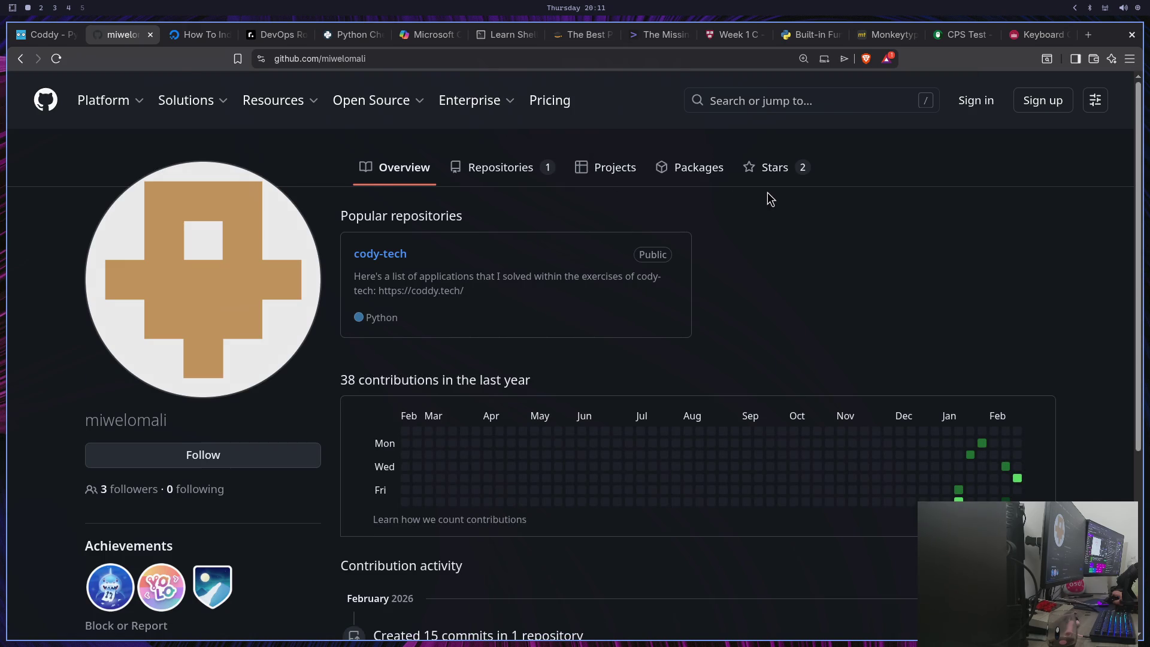
scroll(1018, 273, "down", 5)
scroll(913, 287, "up", 5)
Switch workspaces back to the terminal showing the push output
key("super+shift+4")
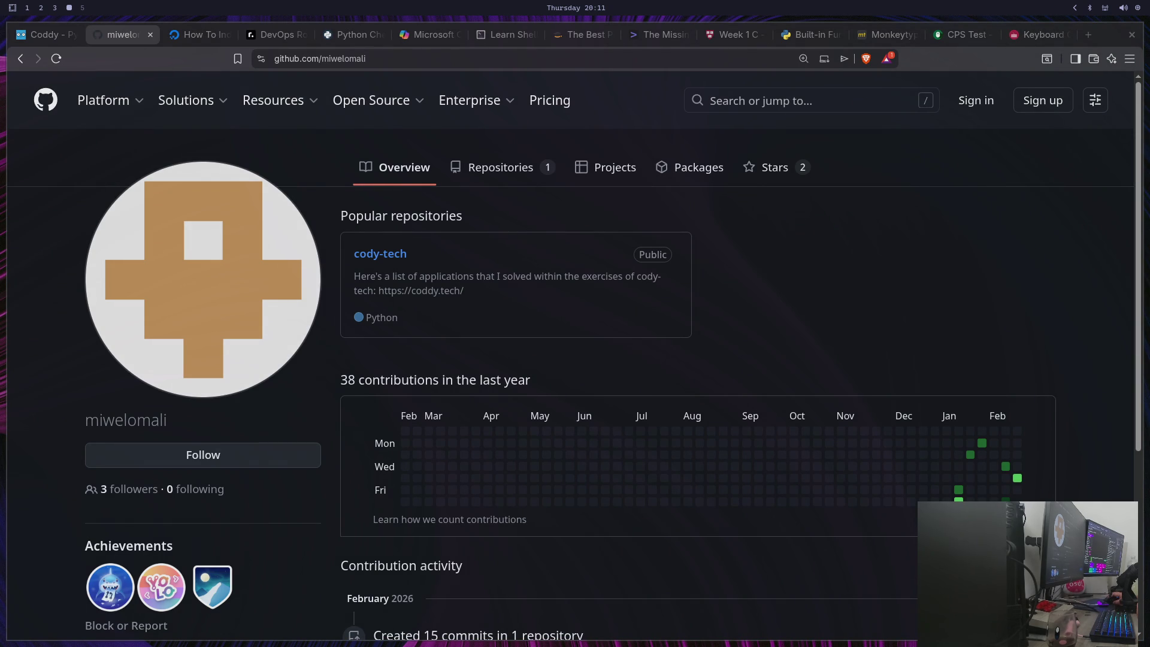
key("super+shift+1")
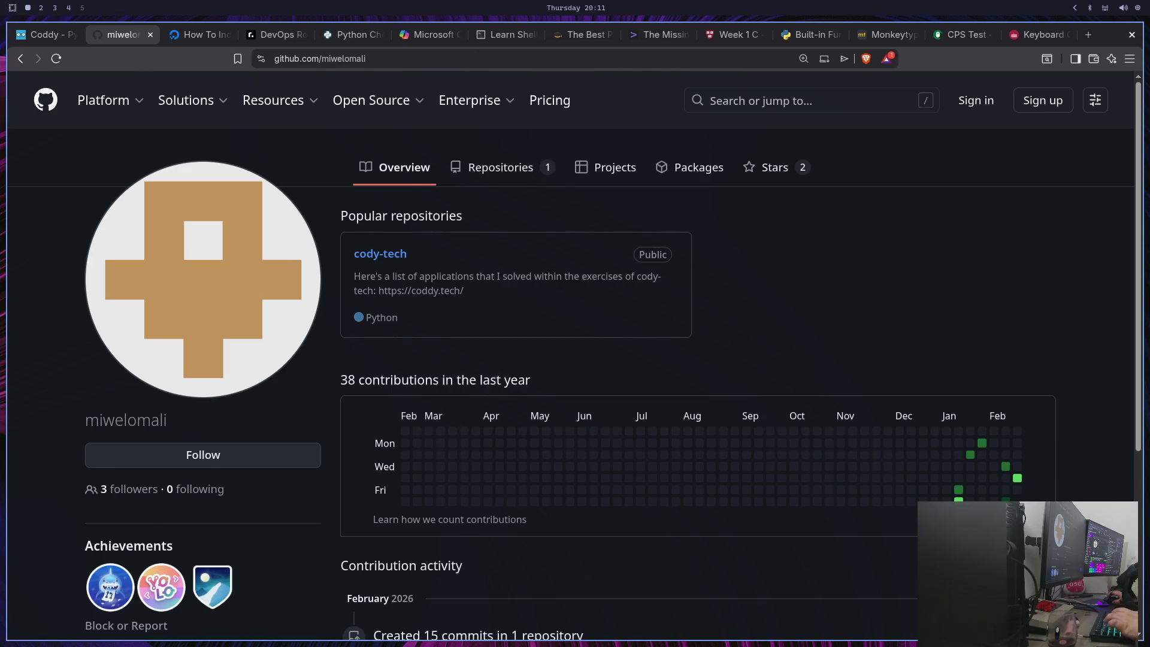
key("super+3")
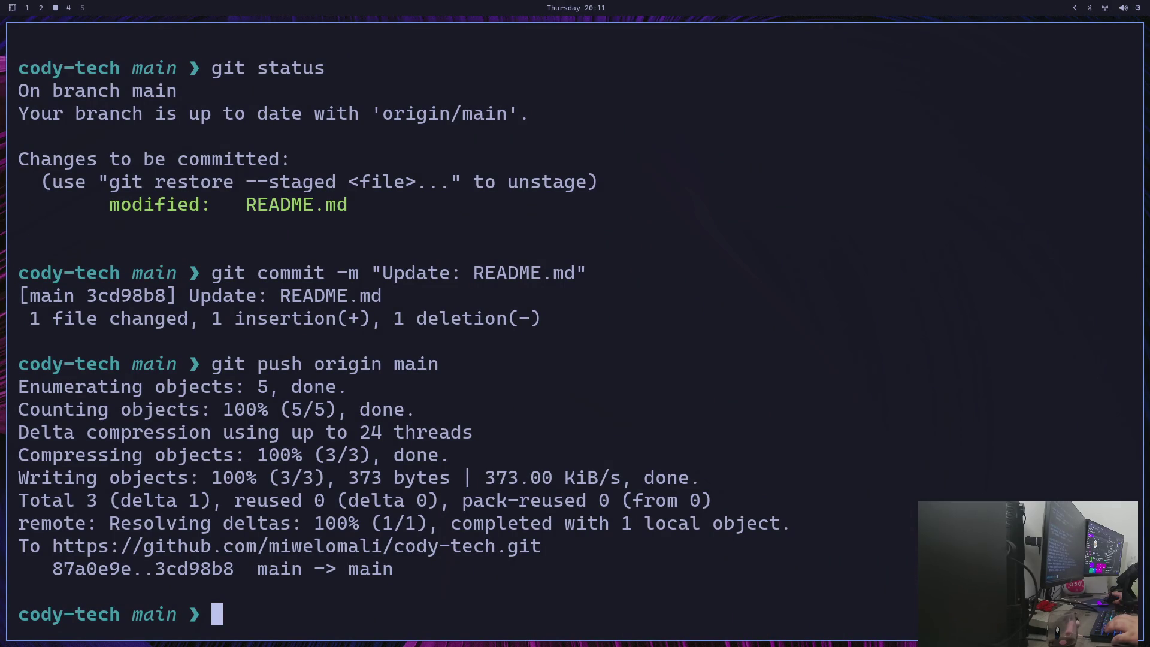
key("super+4")
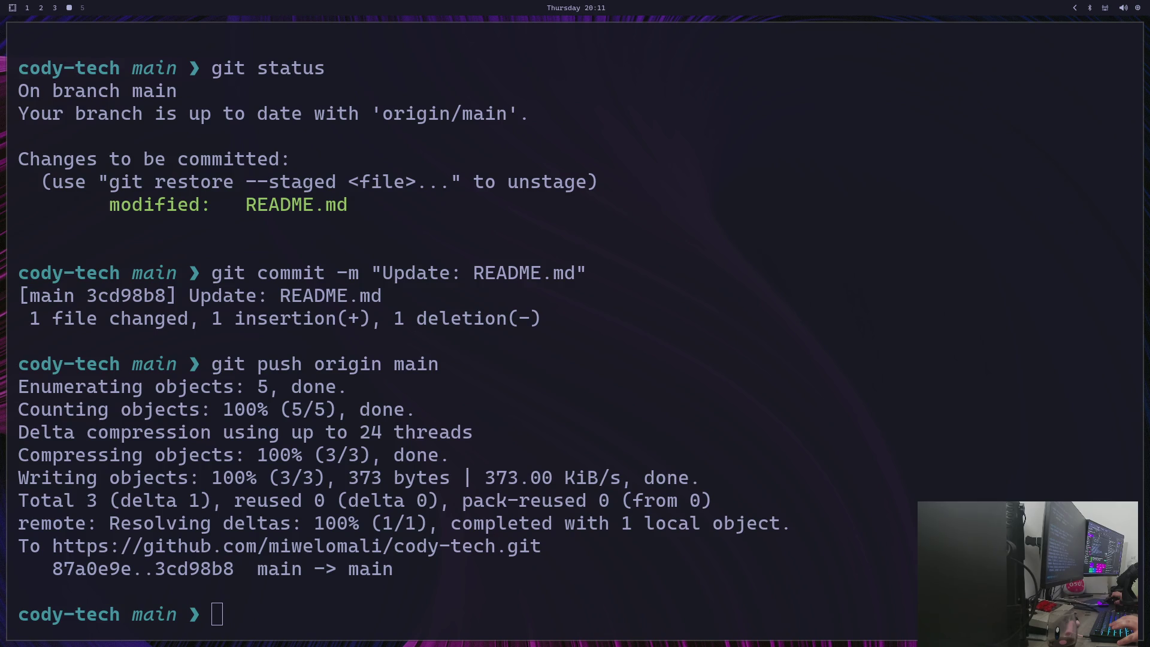
key("super+2")
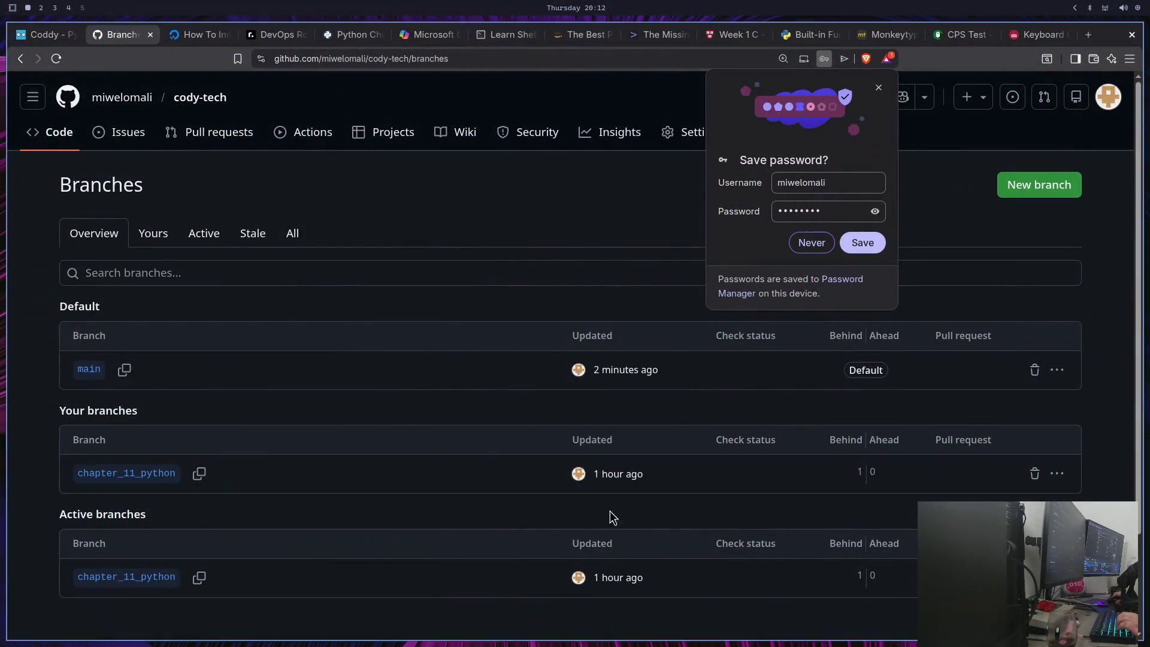
Trash chapter_11_python, decline saving the password, and return to the cody-tech main page
scroll(526, 493, "down", 3)
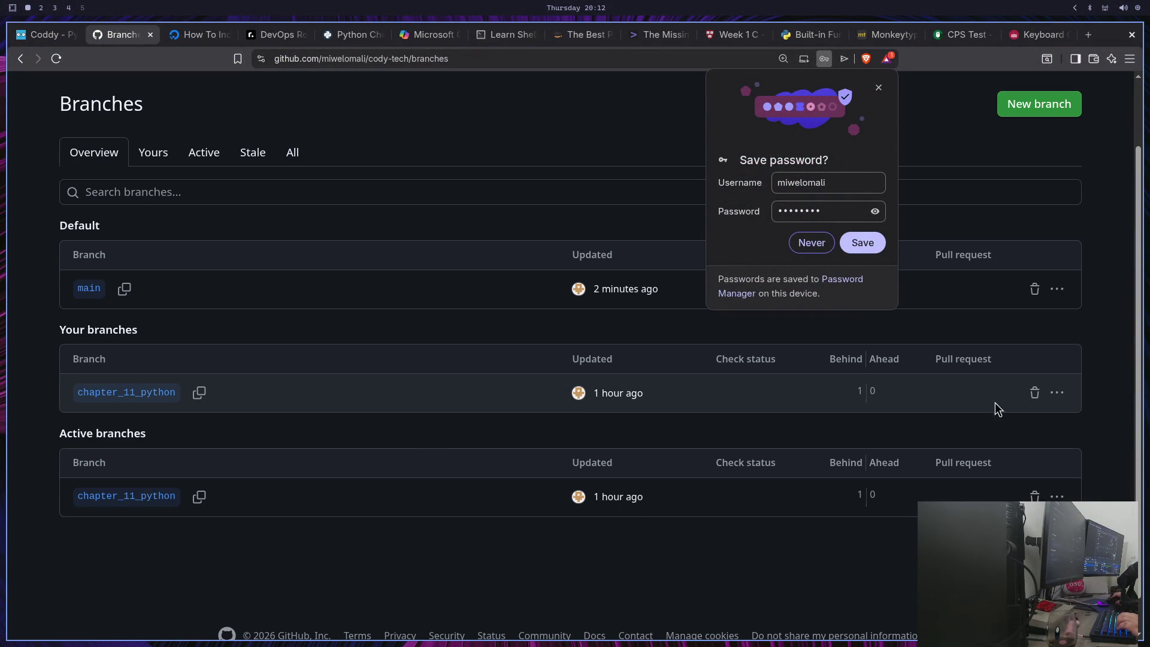
left_click(1038, 399)
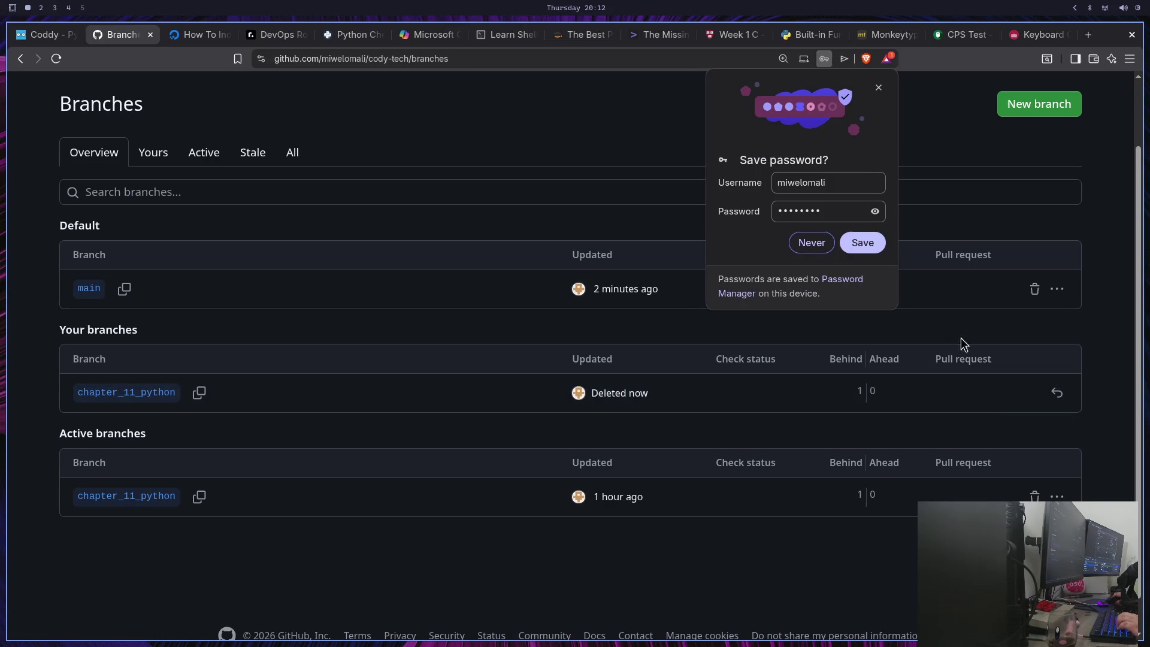
left_click(813, 245)
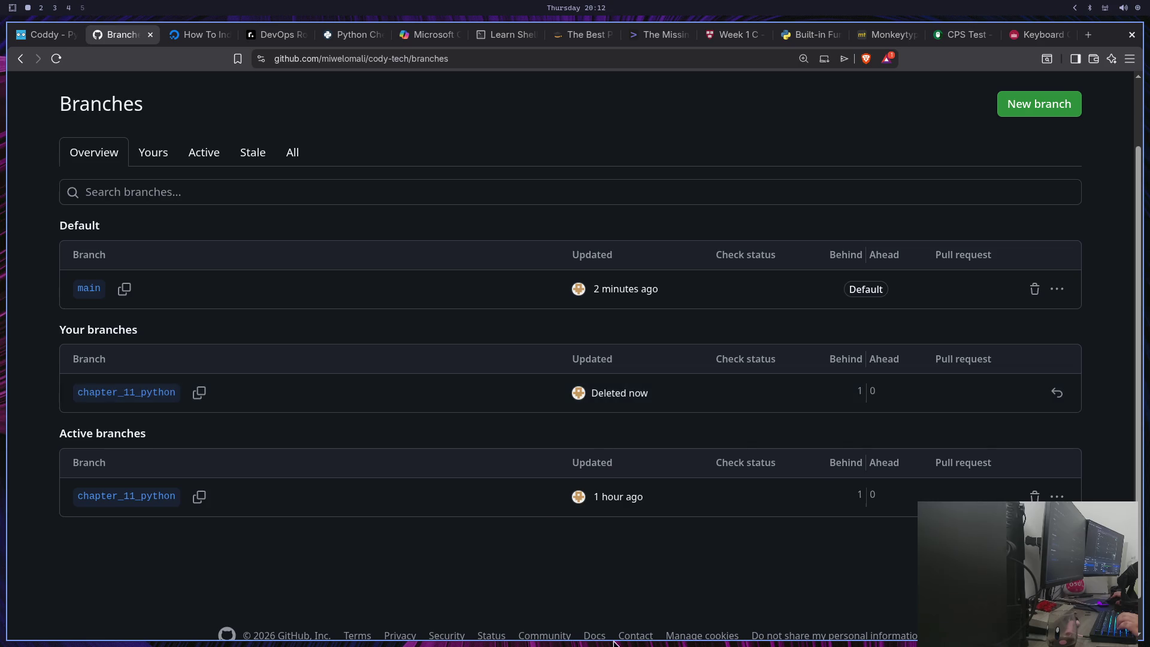
scroll(413, 450, "up", 2)
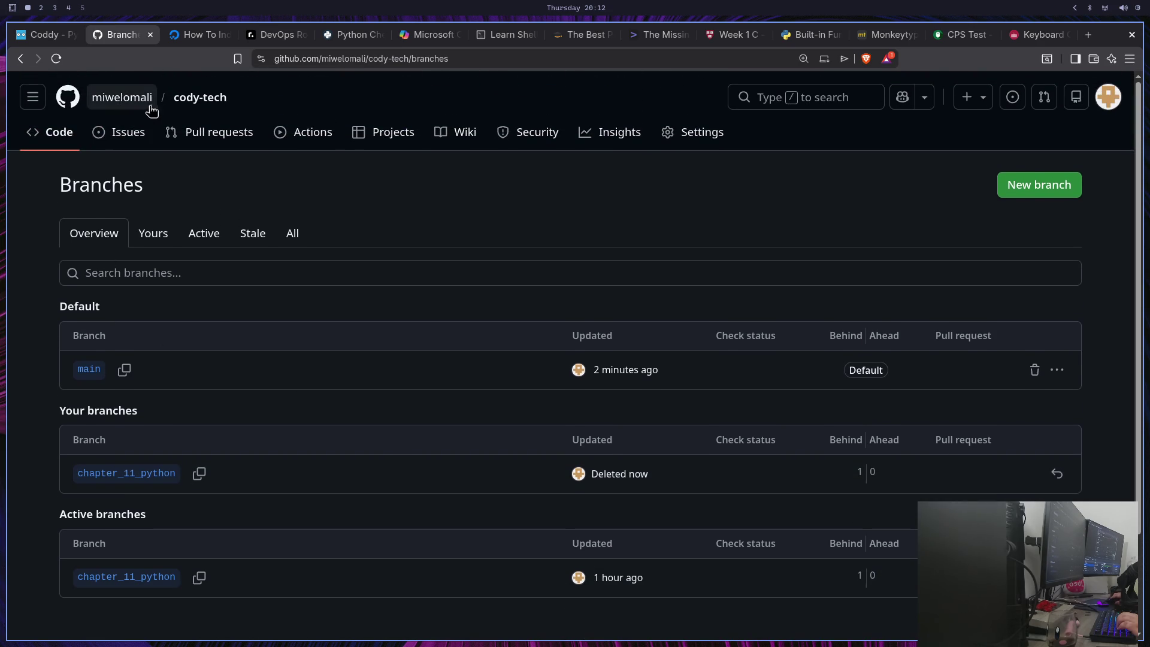
left_click(184, 103)
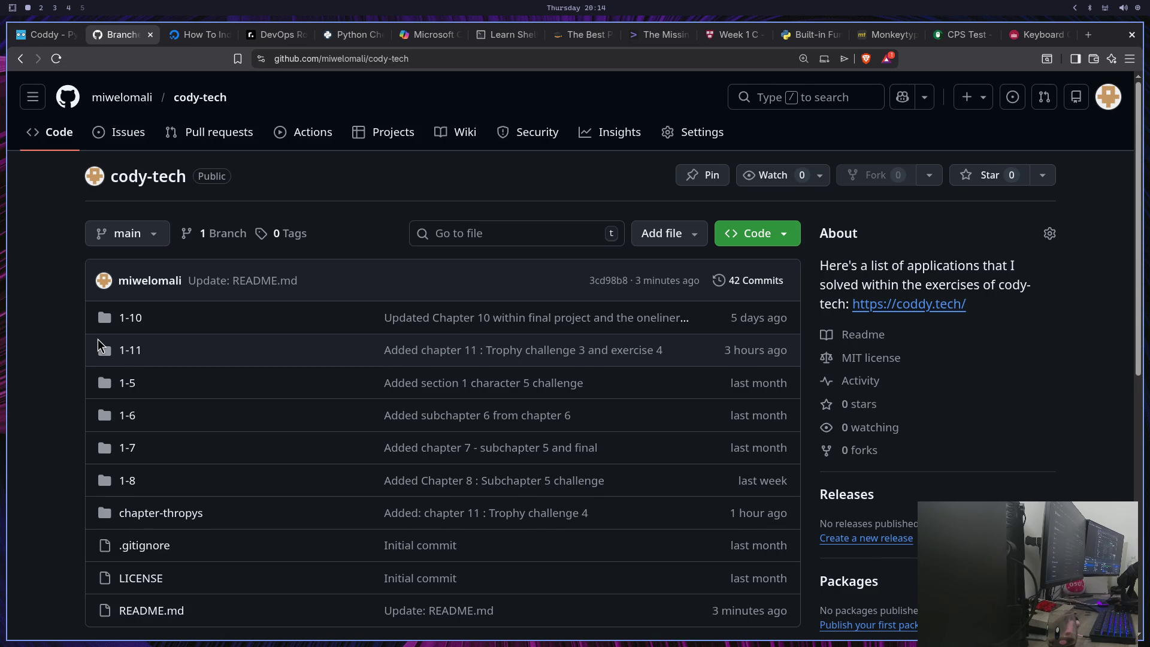
key("super+3")
Clear the screen, list the repository folder with ls -la, and move up to home
type("c")
key("ctrl+l")
type("d .")
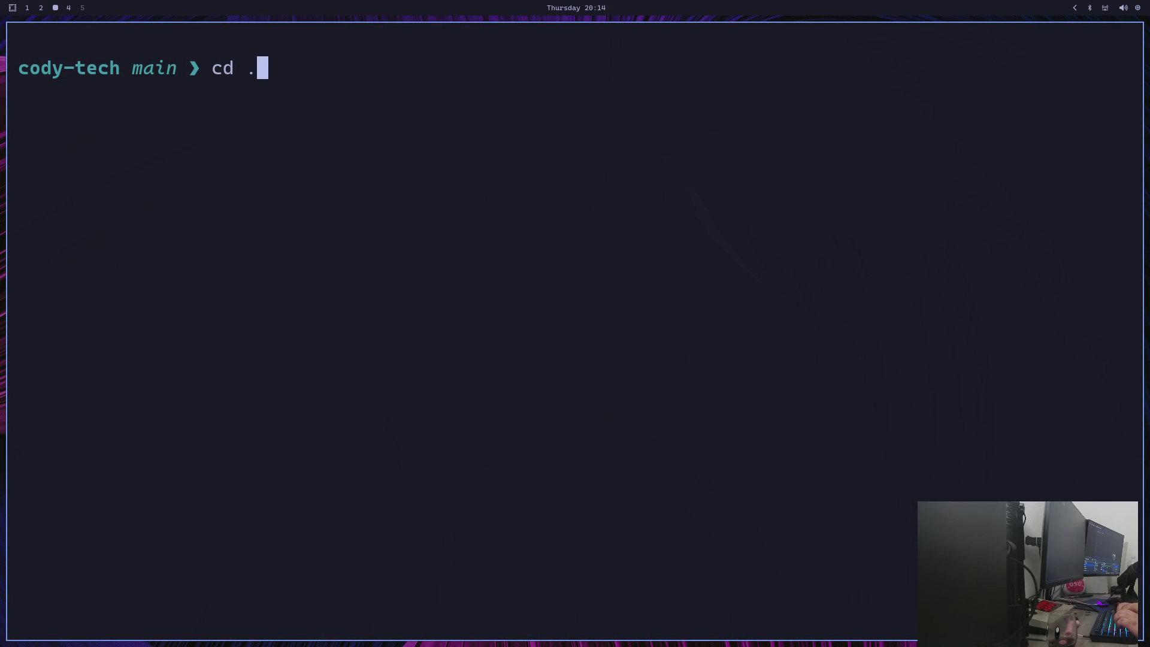
key("Return")
type("ls -la")
key("Return")
type("cd ..")
key("Return")
Delete the cody-tech folder with rm -rf, clear, and start a git clone command
type("rm")
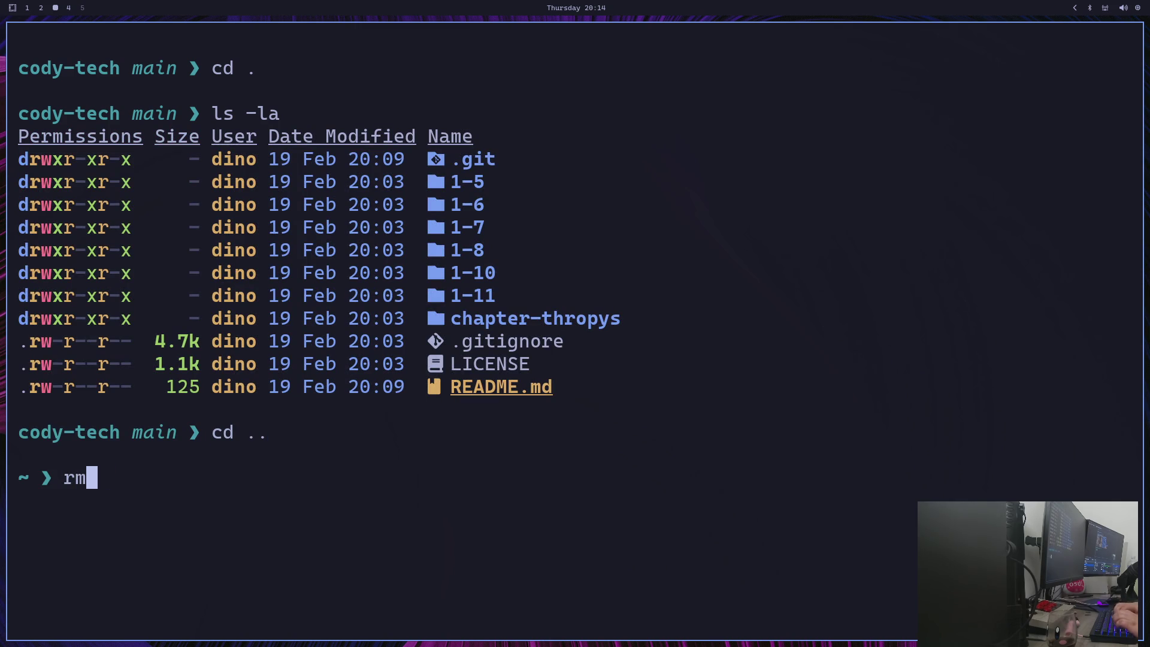
type(" -rf co")
key("Tab")
key("Return")
type("clear")
key("Return")
type("git clone")
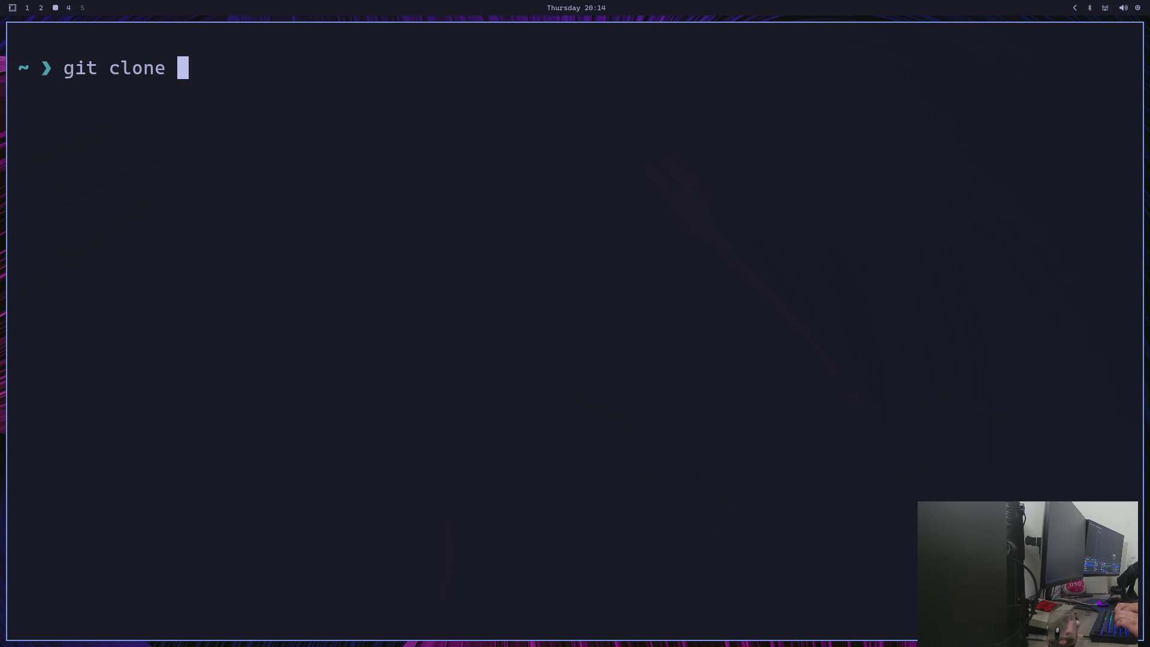
Clone cody-tech, enter the folder, and list all branches with git branch -a
key("Right")
key("Return")
type("clear")
key("Return")
type("cd co")
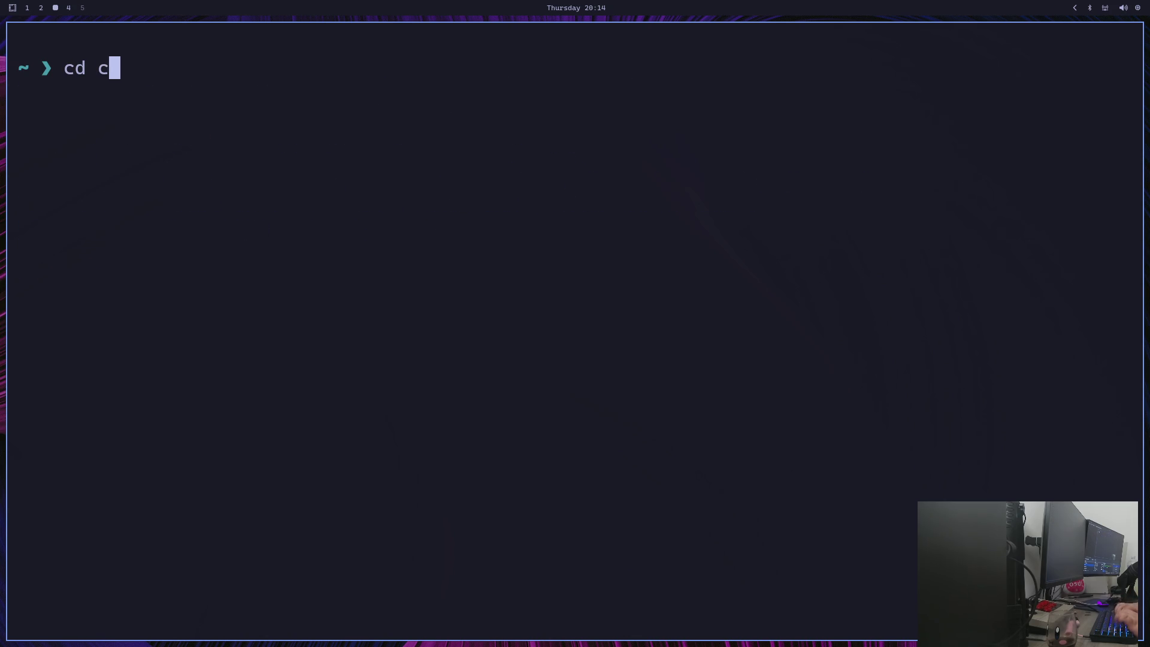
key("Tab")
key("Return")
type("git b")
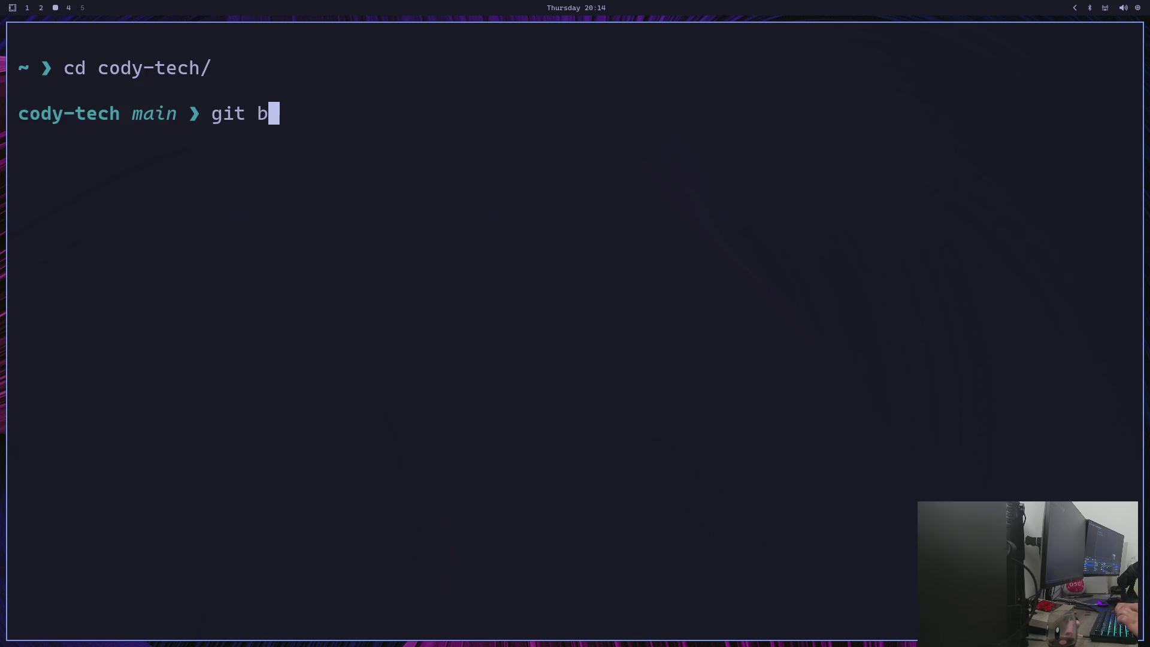
type("ranch -a")
key("Return")
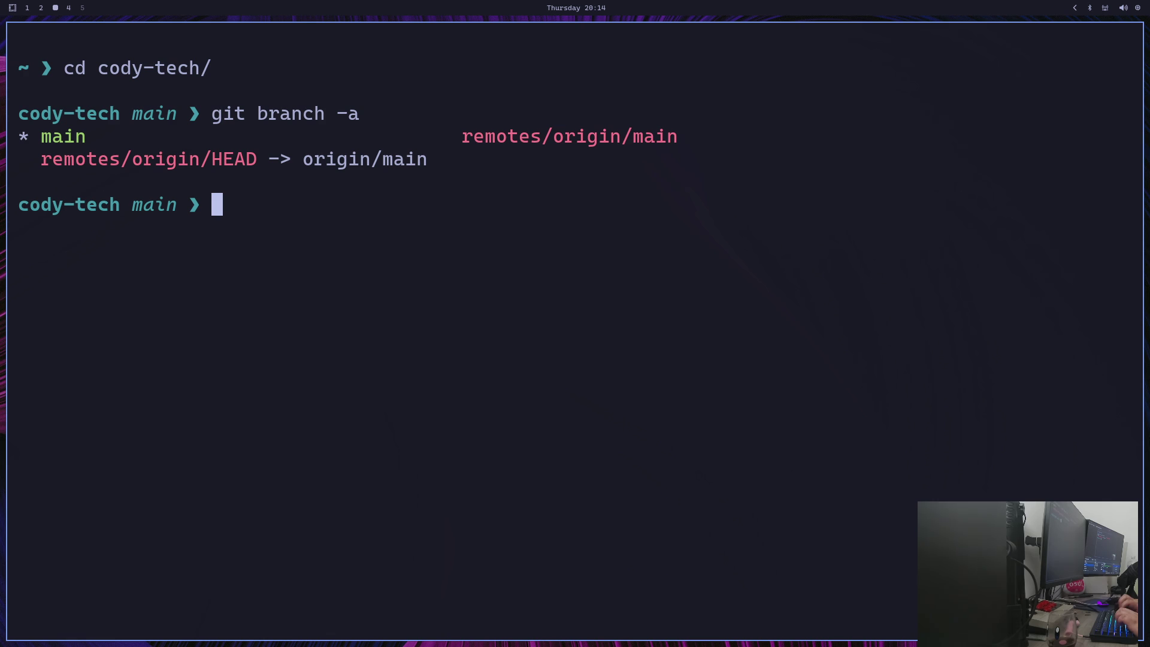
Create chapter_11_python from main with git checkout -b and confirm a clean git status
type("git checkout b")
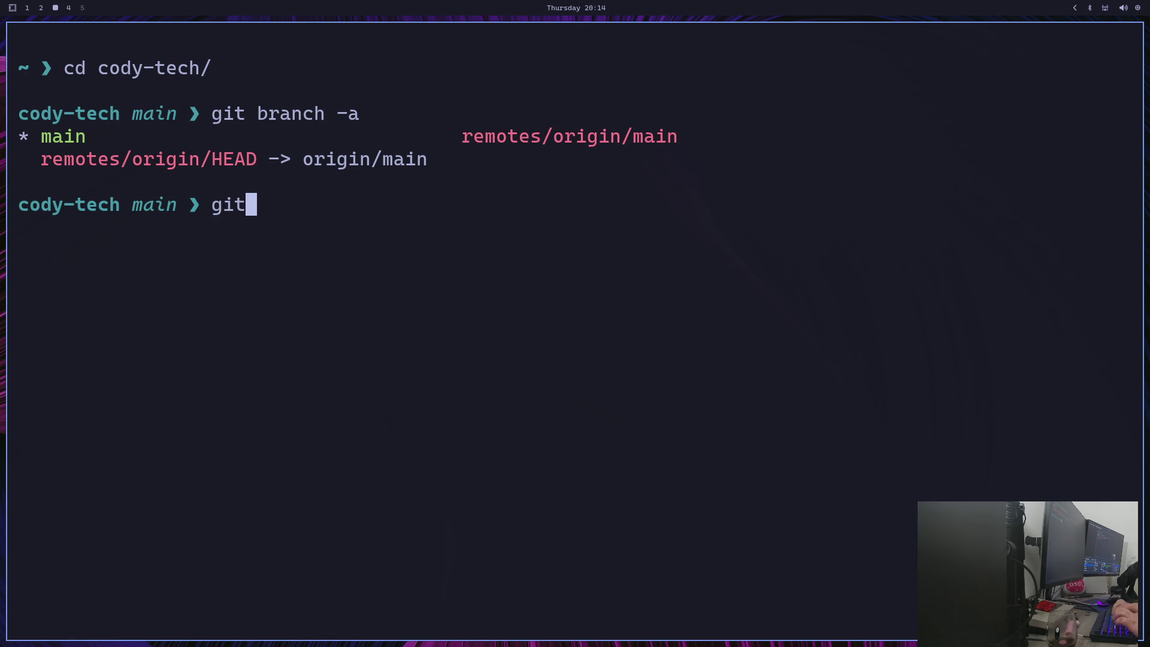
key("BackSpace")
type("-b ")
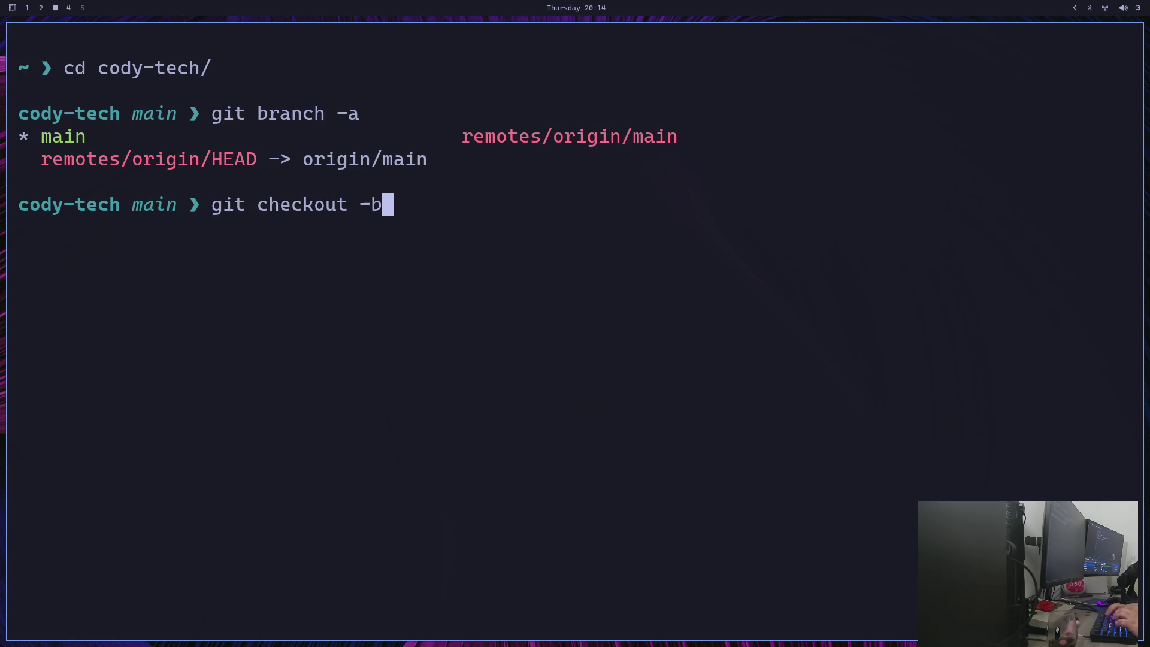
type("chap")
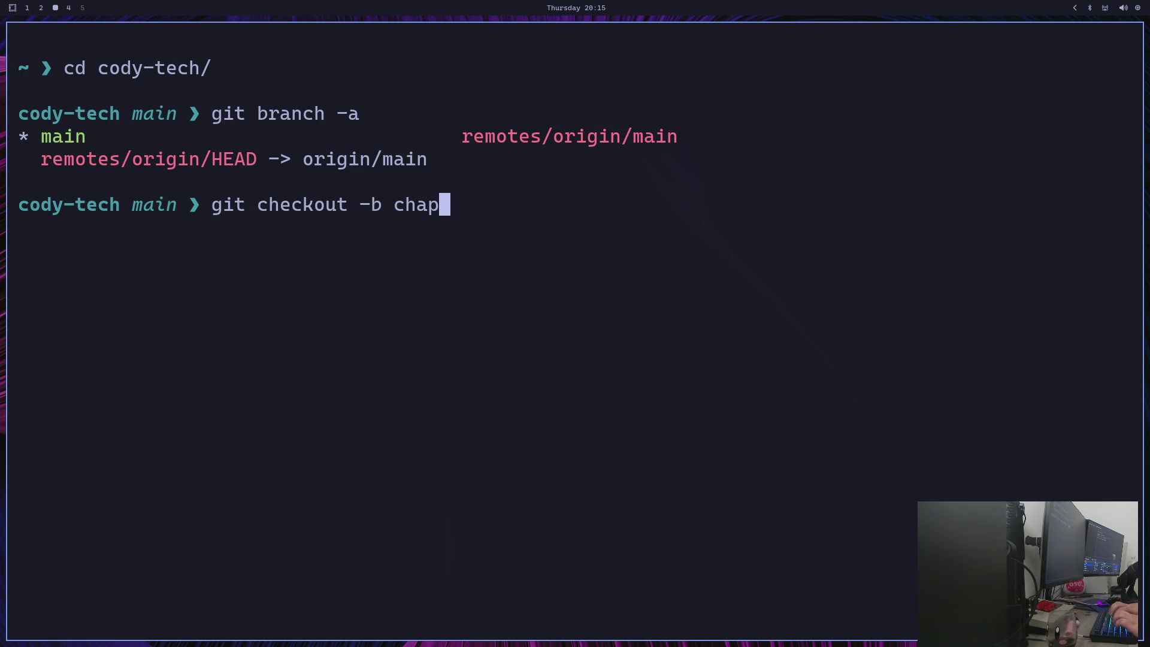
type("ter")
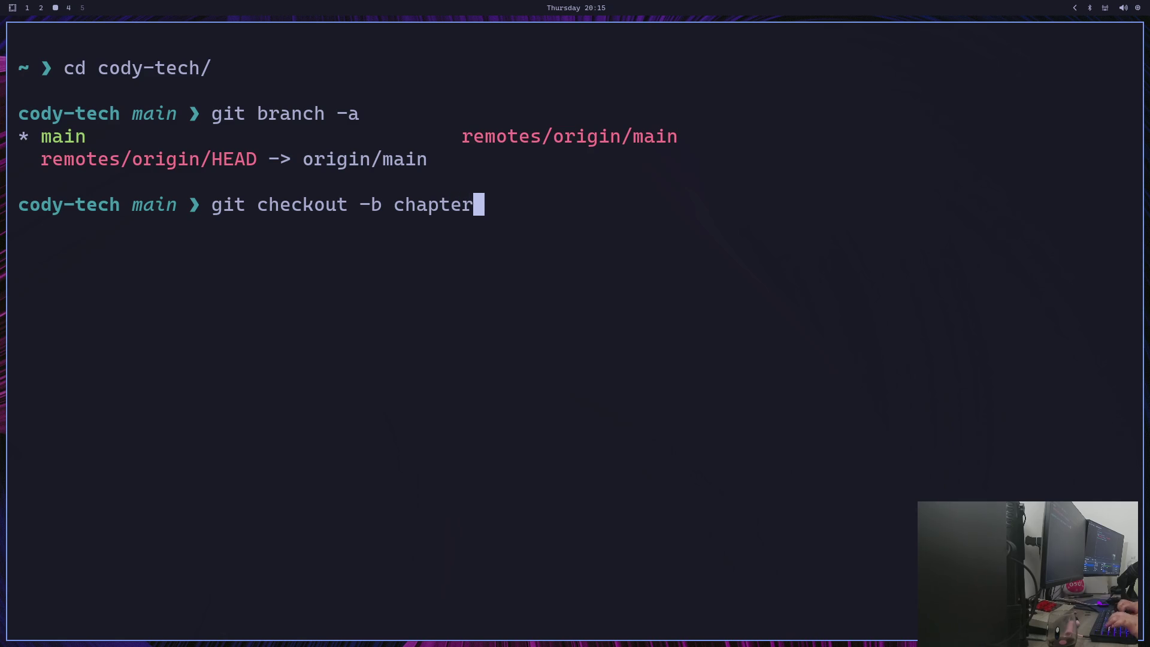
type("_11_python ")
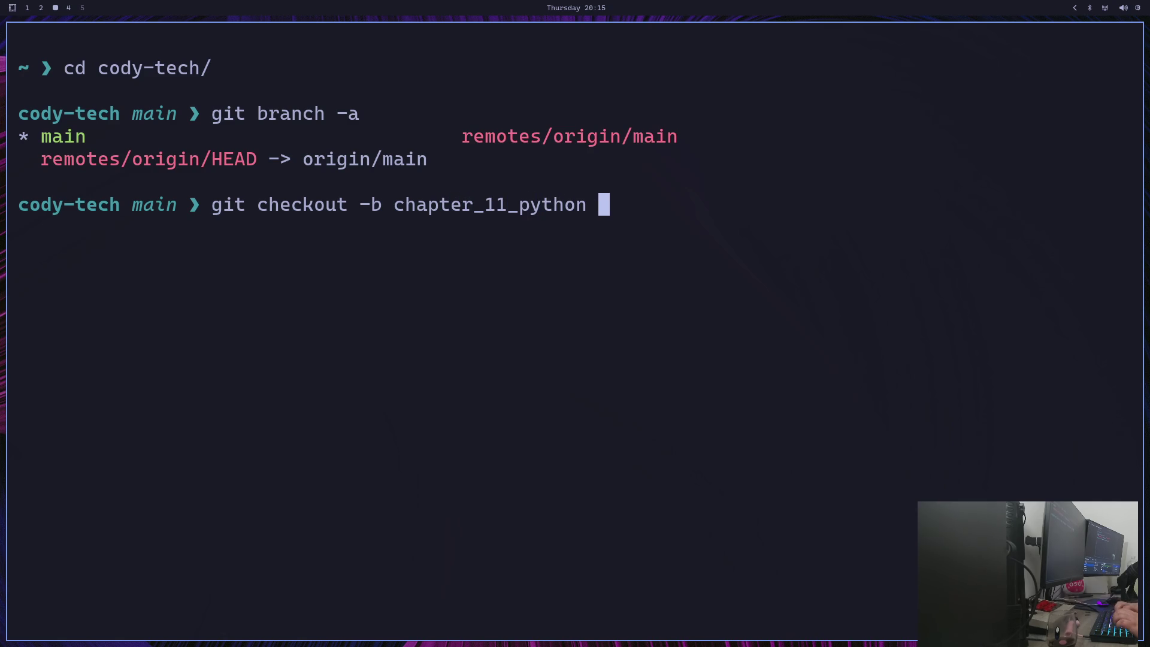
type("main")
key("Return")
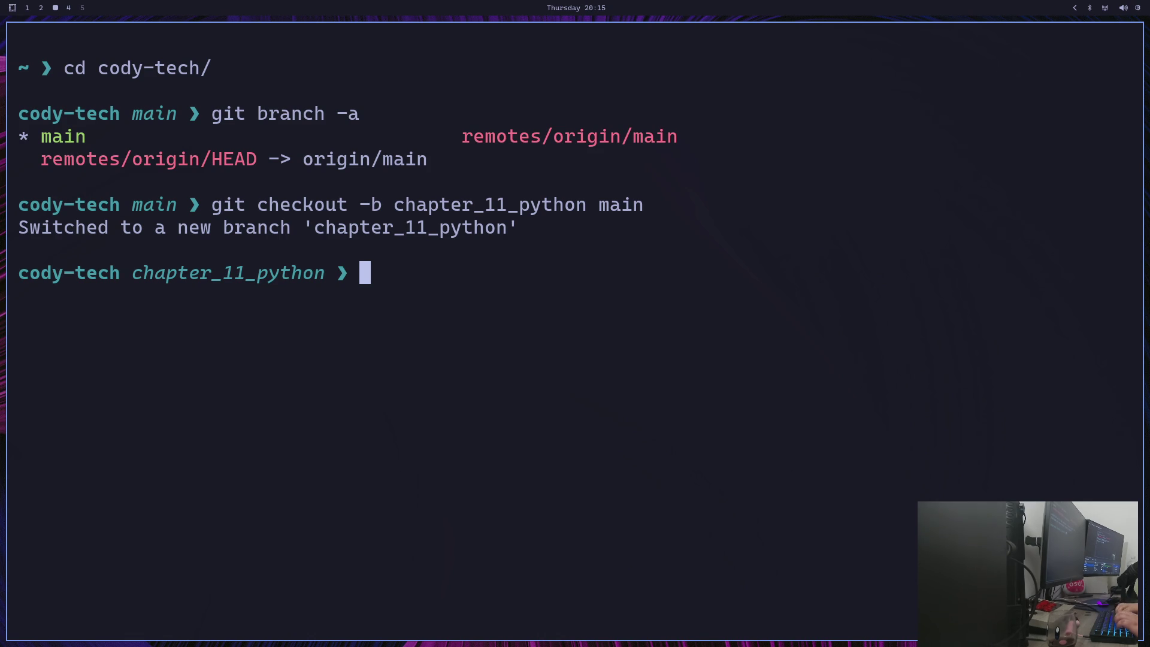
type("git status")
key("Return")
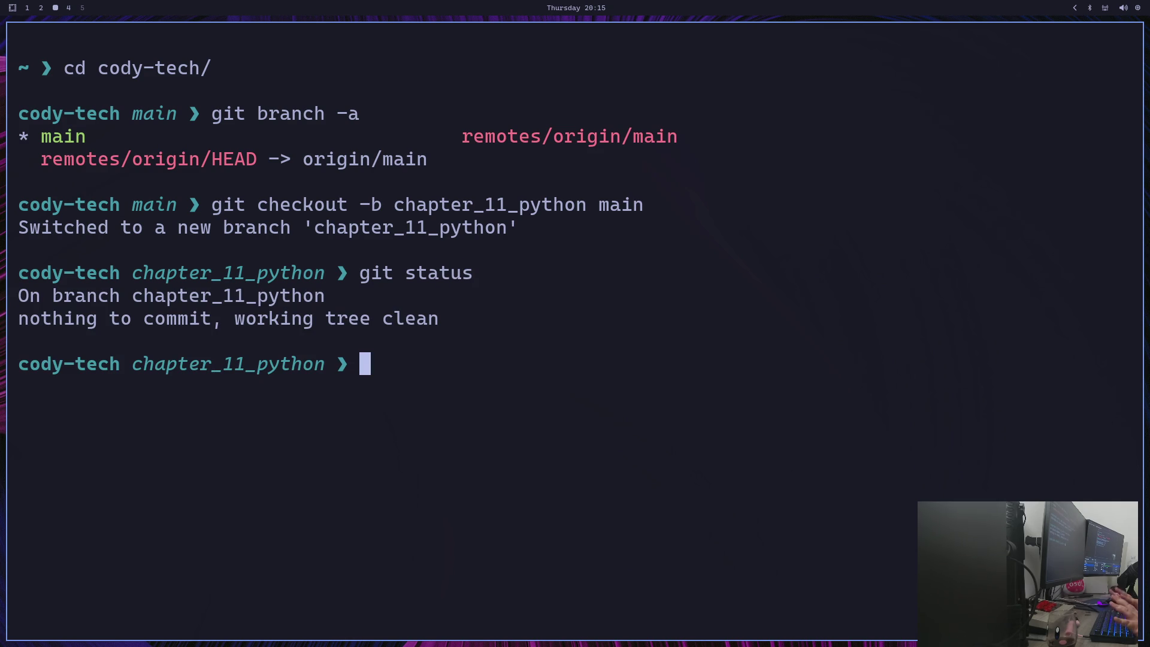
key("super+1")
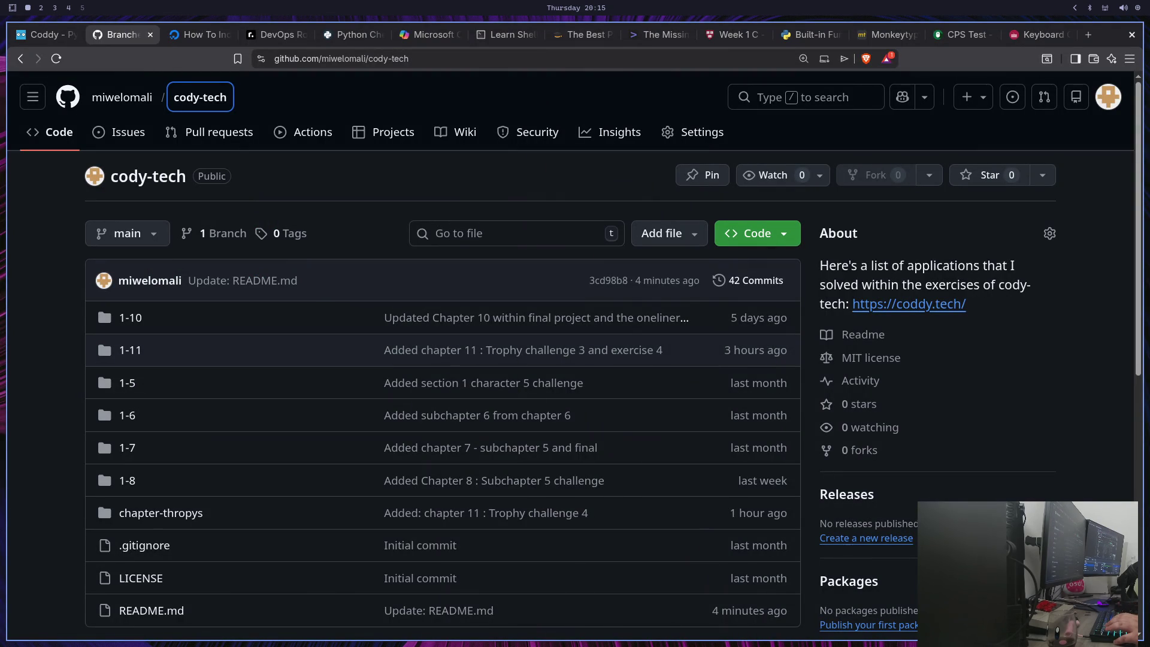
Close the Keyboard Counter, CPS Test and Monkeytype tabs
left_click(1039, 34)
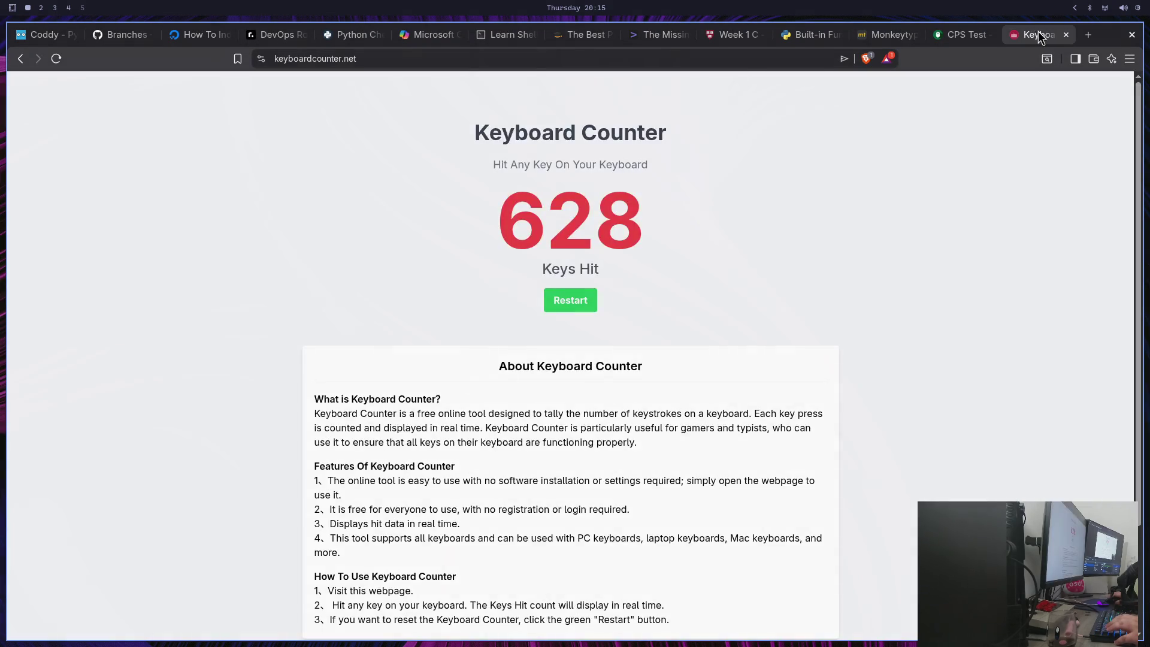
left_click(1066, 34)
left_click(1066, 34)
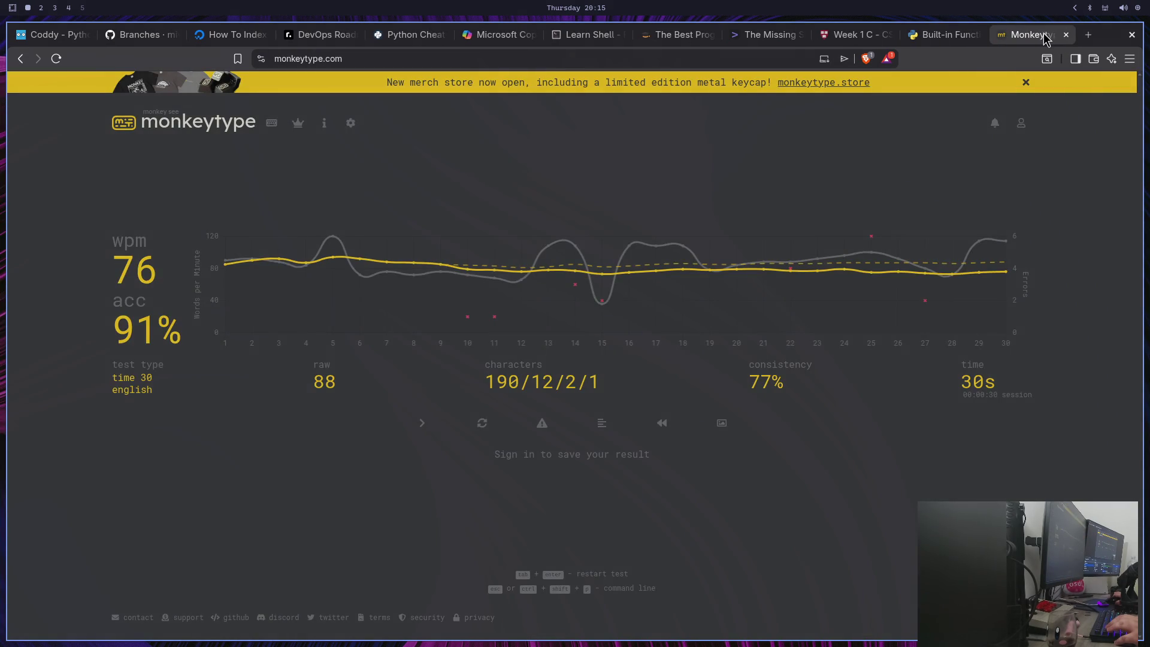
left_click(1067, 35)
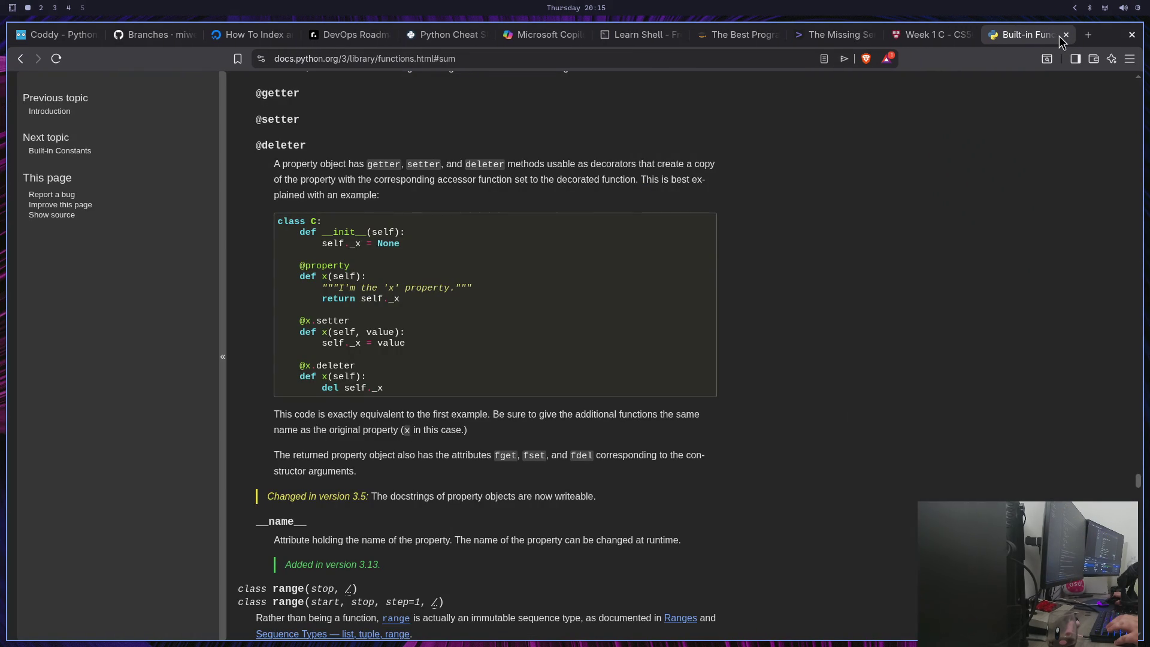
scroll(945, 303, "up", 8)
scroll(945, 309, "up", 10)
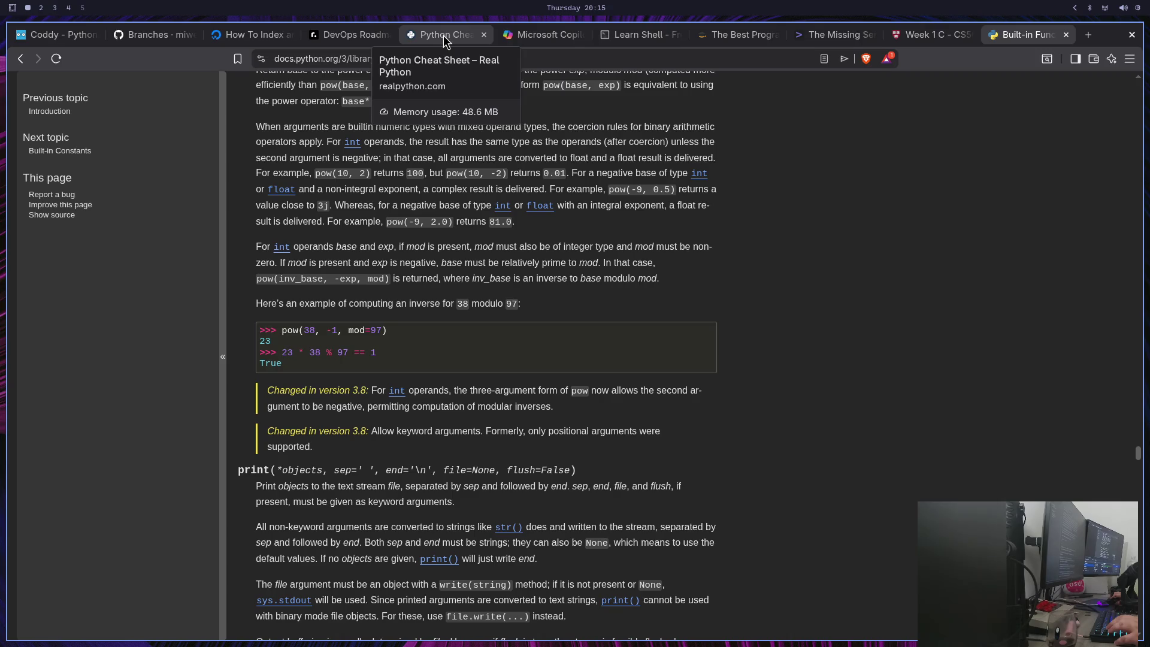
Move the DevOps Roadmap tab after Learn Shell and close the string-slicing tutorial tab
left_click(526, 36)
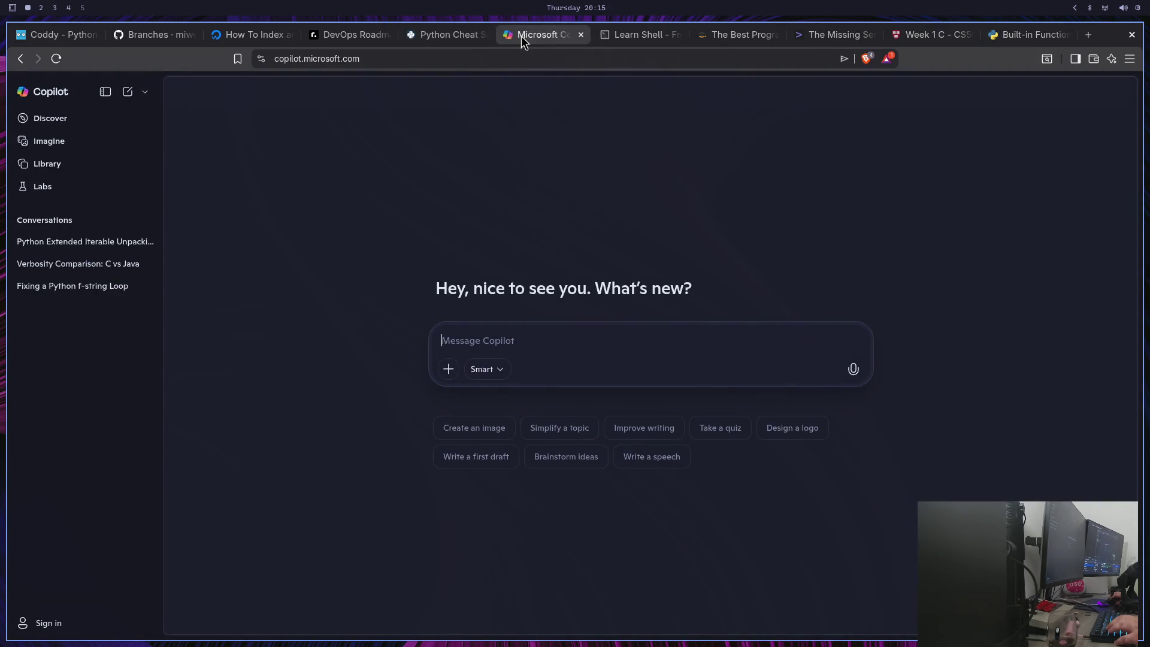
left_click(434, 38)
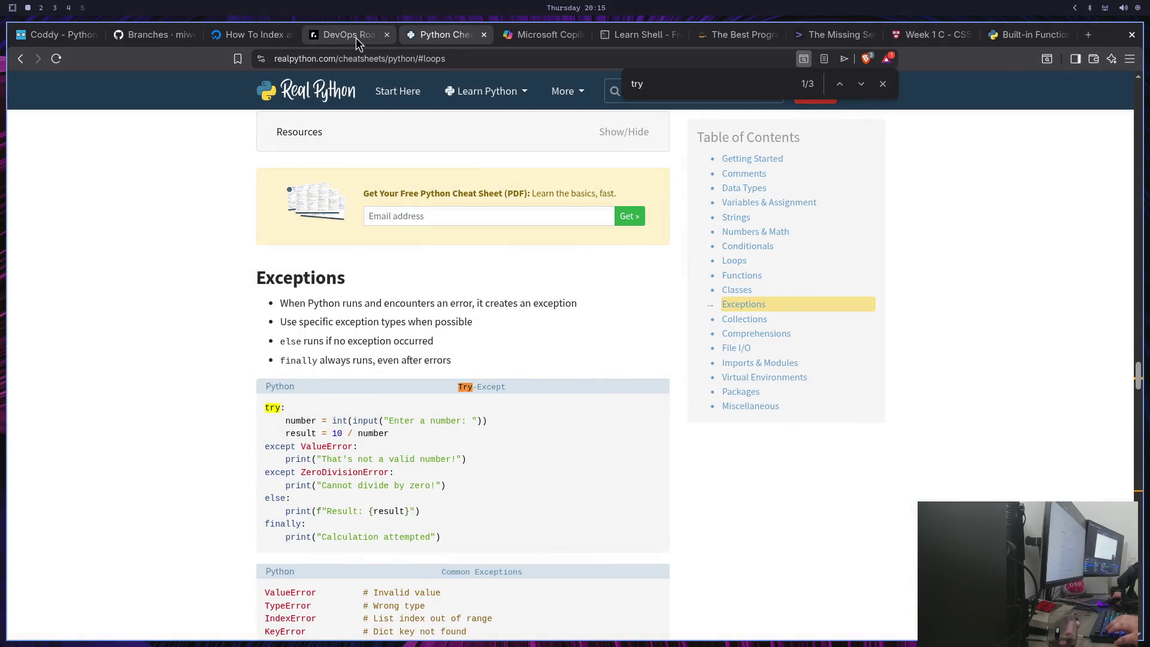
left_click(356, 38)
mouse_move(341, 38)
left_mouse_down()
mouse_move(491, 58)
mouse_move(635, 54)
mouse_move(633, 38)
mouse_move(647, 37)
mouse_move(503, 18)
mouse_move(632, 36)
left_mouse_up()
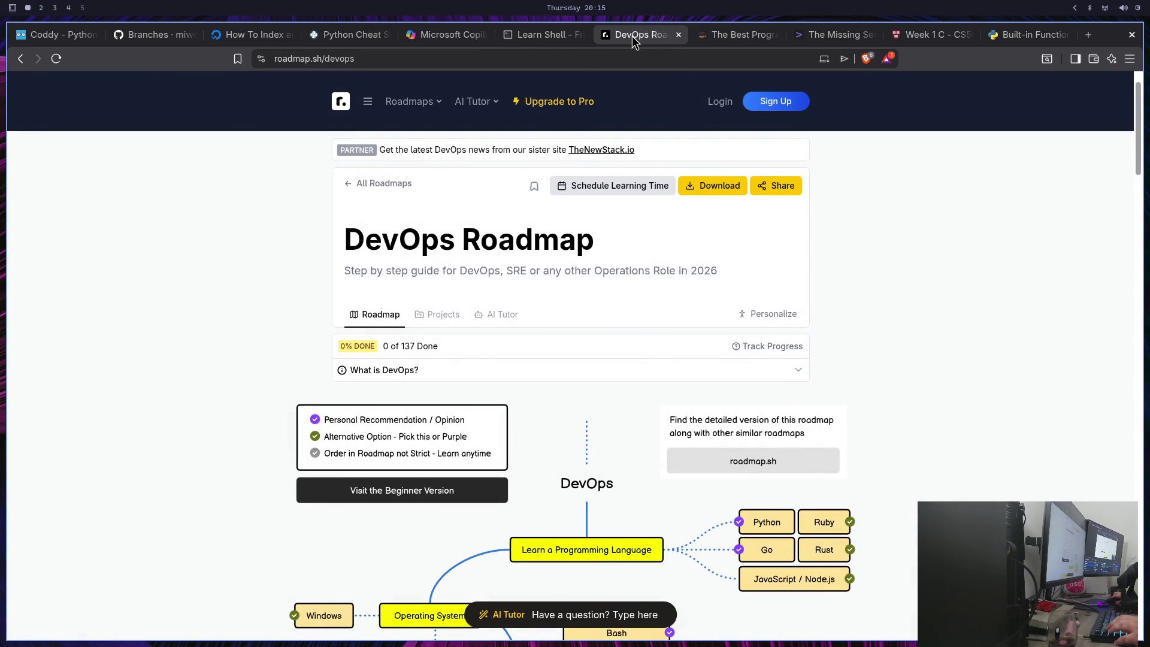
left_click(236, 40)
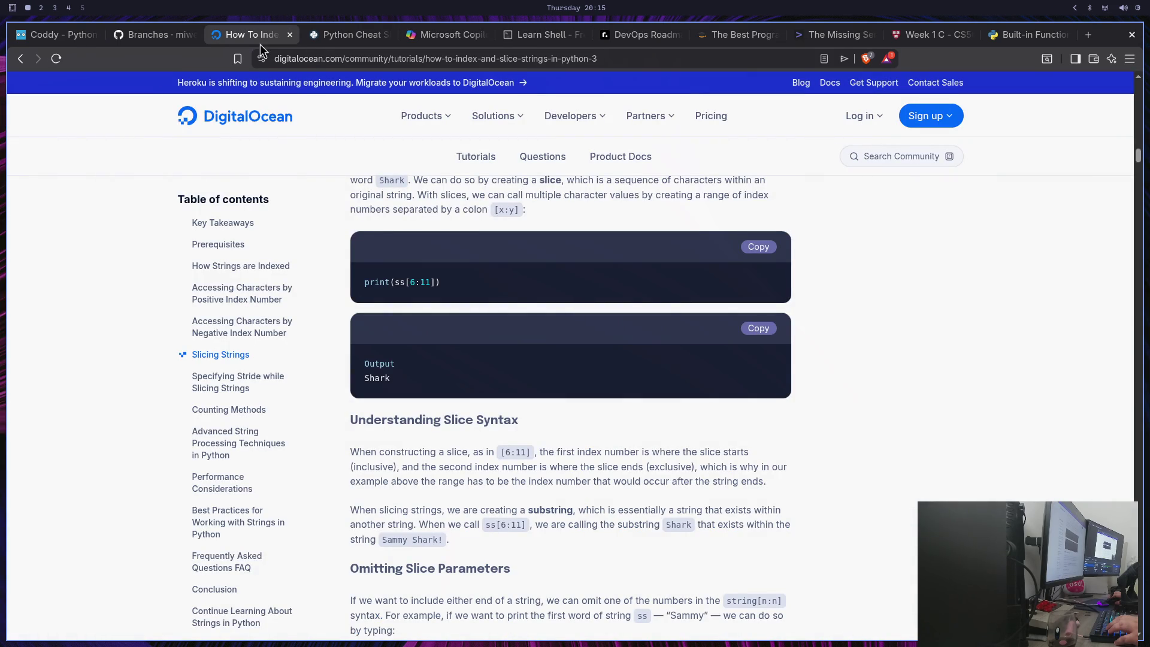
left_click(289, 36)
Cycle through the remaining tabs, ending on the Coddy Python journey
left_click(144, 36)
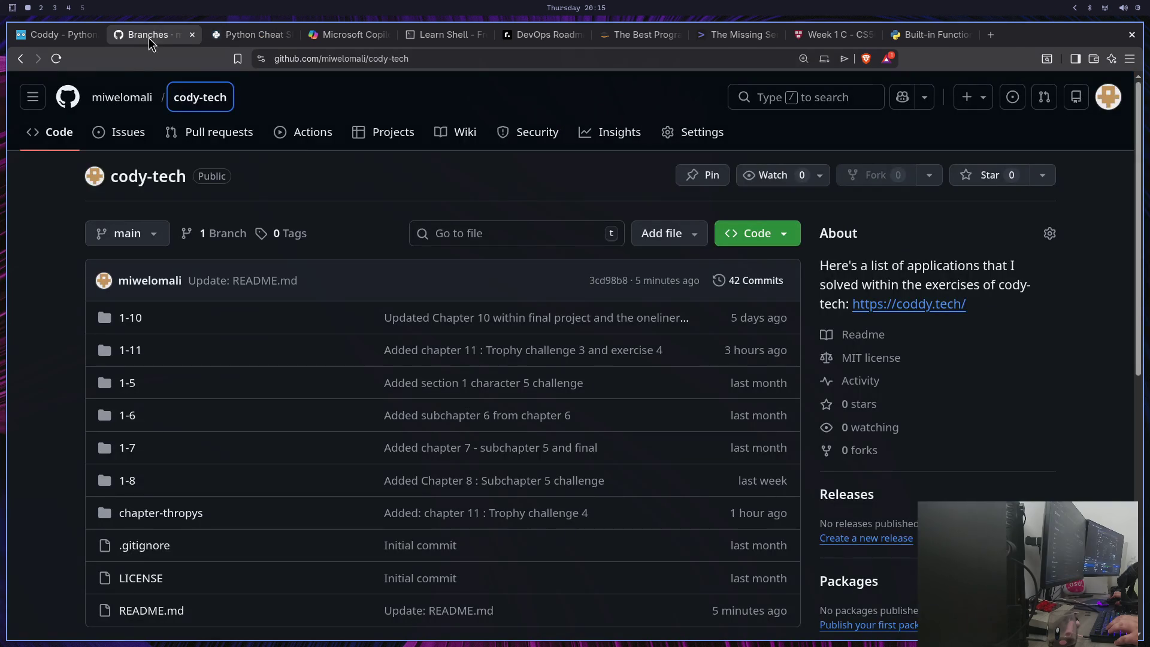
left_click(239, 33)
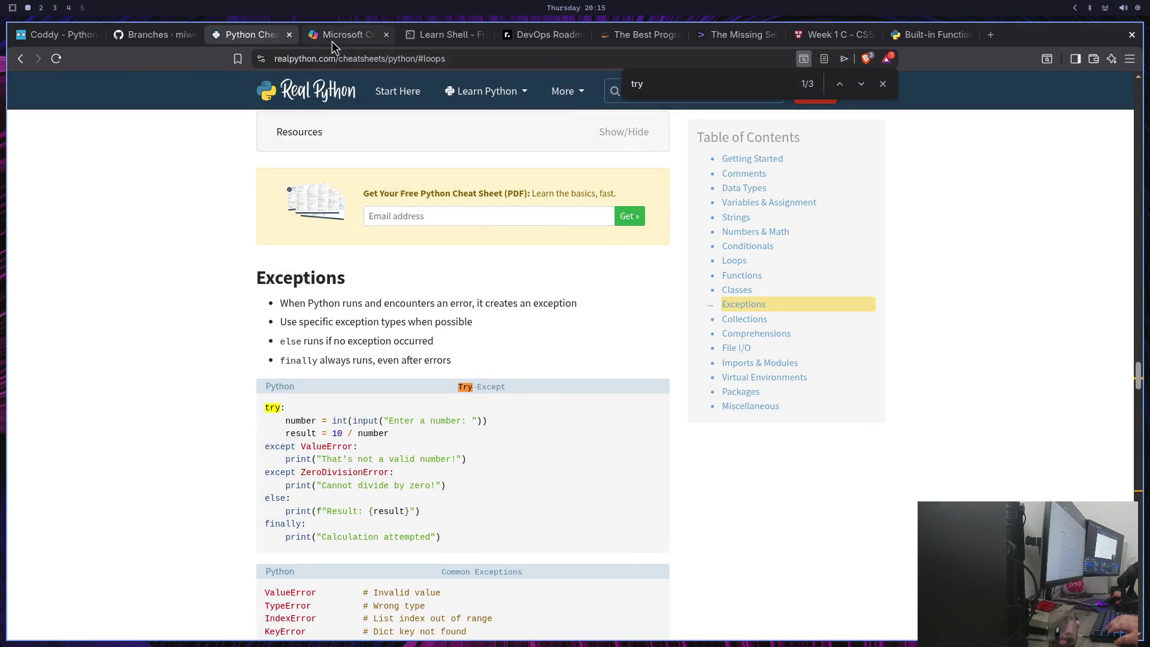
left_click(343, 34)
left_click(443, 34)
left_click(538, 35)
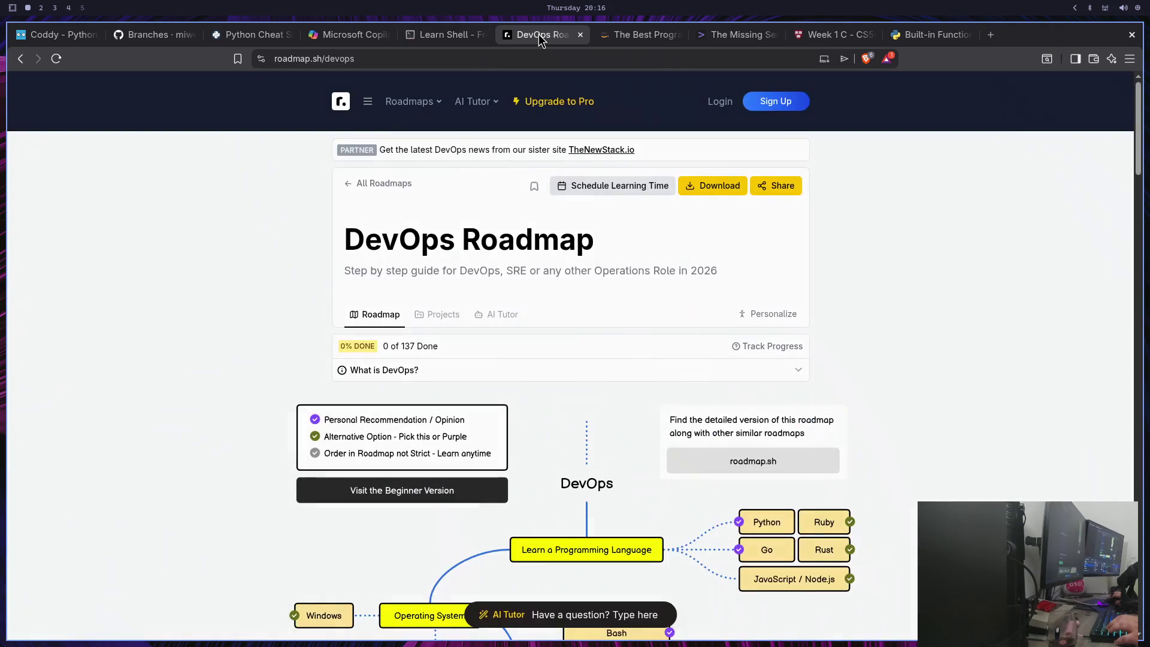
left_click(612, 42)
left_click(741, 37)
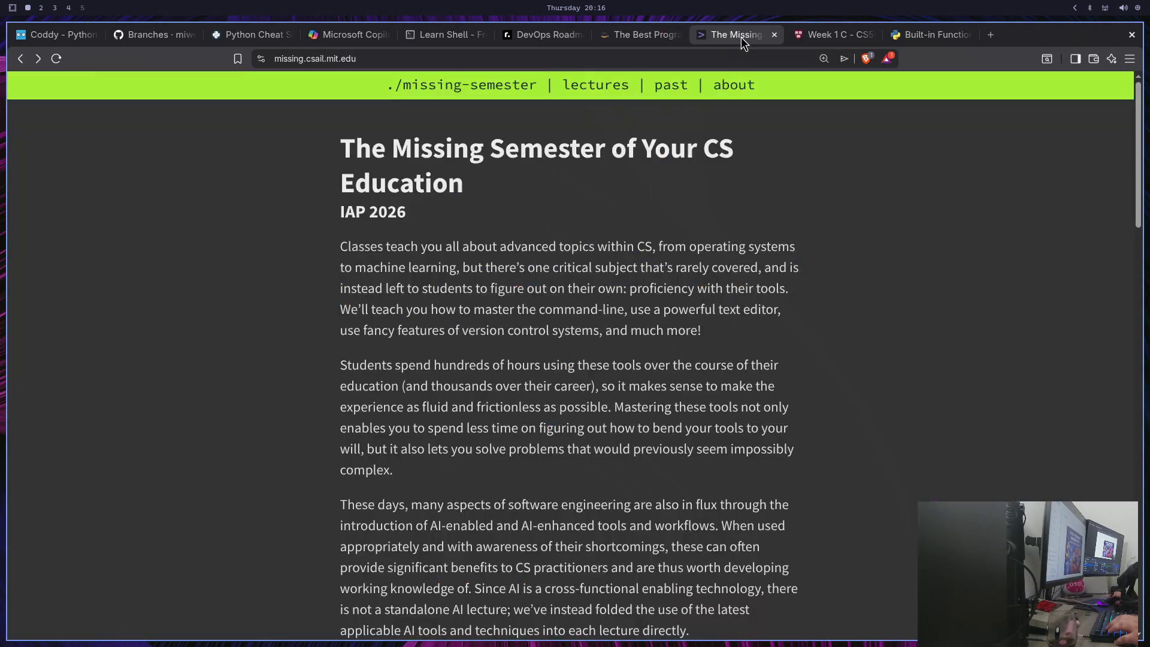
left_click(809, 38)
left_click(934, 39)
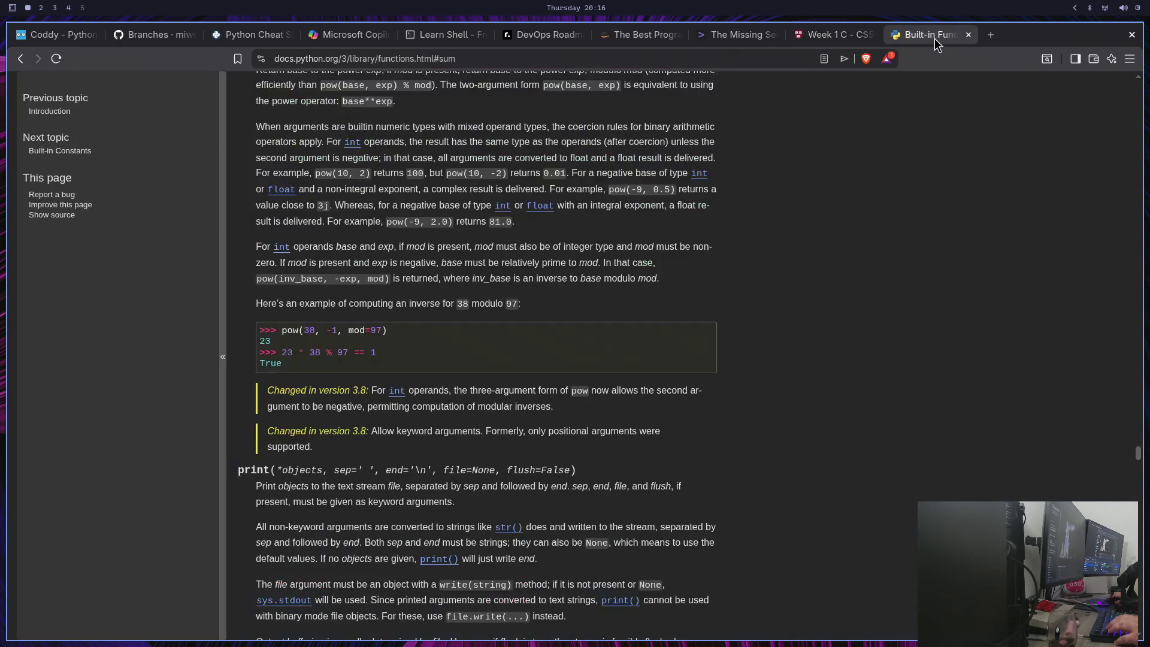
scroll(627, 318, "up", 15)
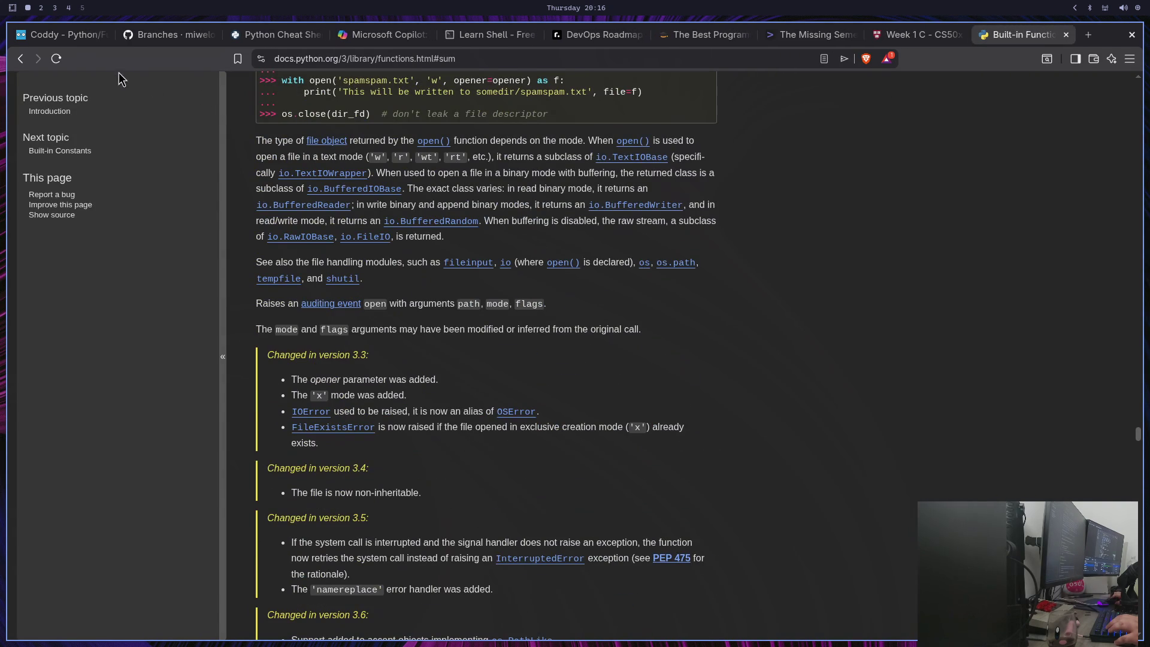
left_click(24, 34)
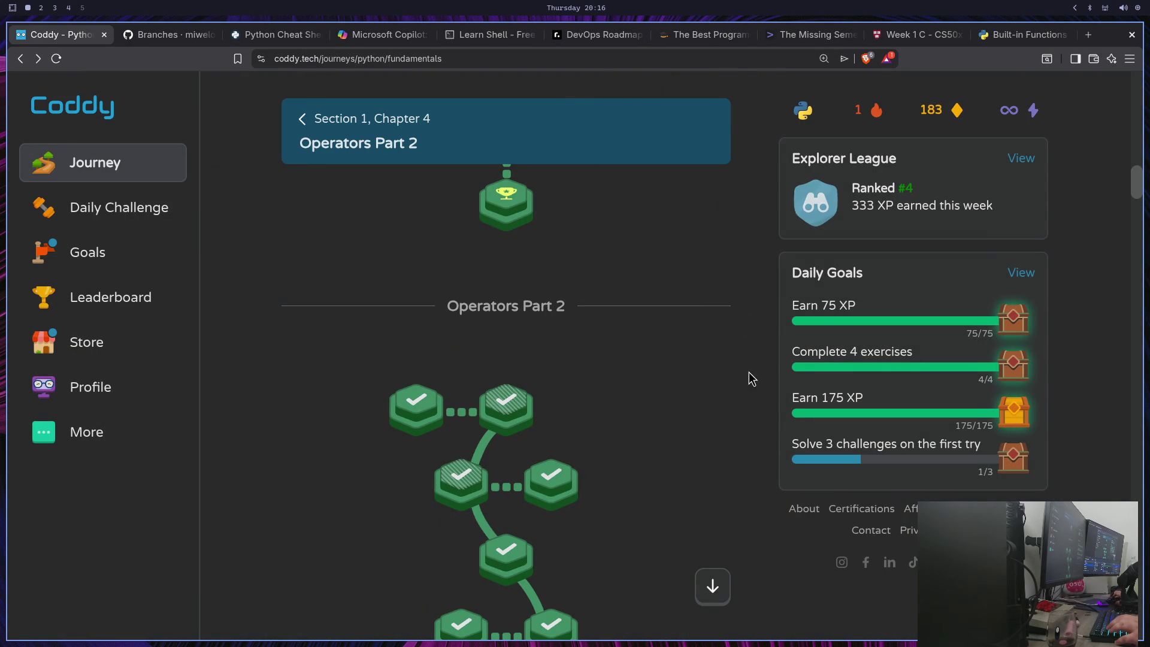
Scroll the Coddy journey map to Chapter 11 Lists Basics and its START node
scroll(740, 366, "down", 15)
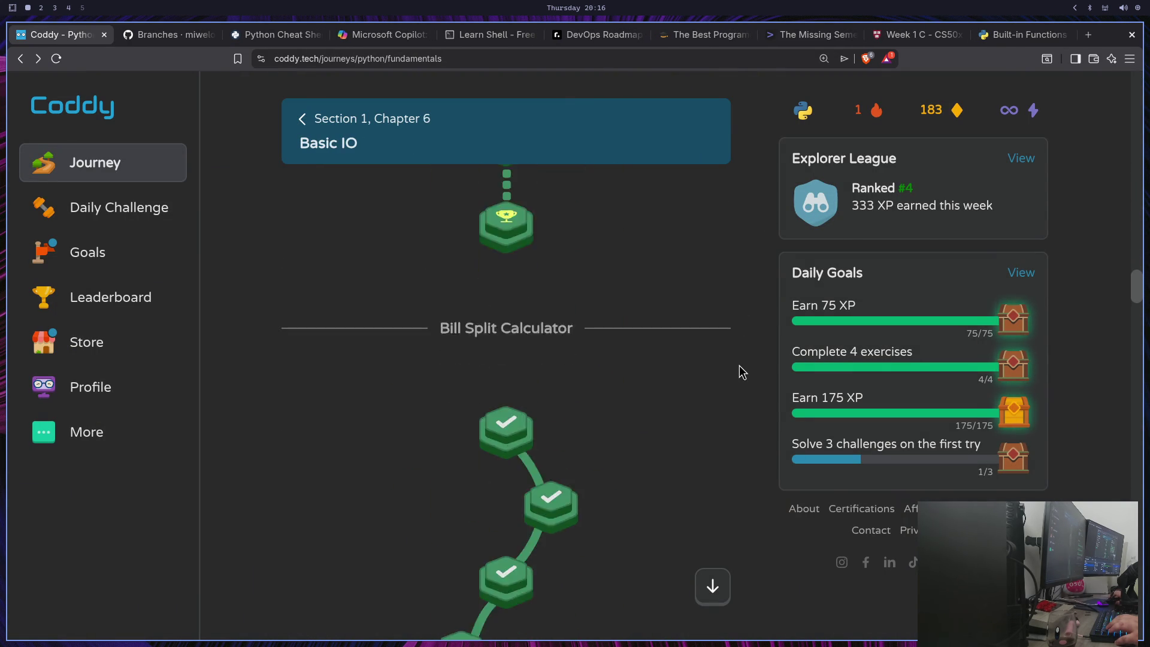
scroll(741, 367, "down", 20)
scroll(742, 363, "up", 10)
scroll(741, 363, "down", 7)
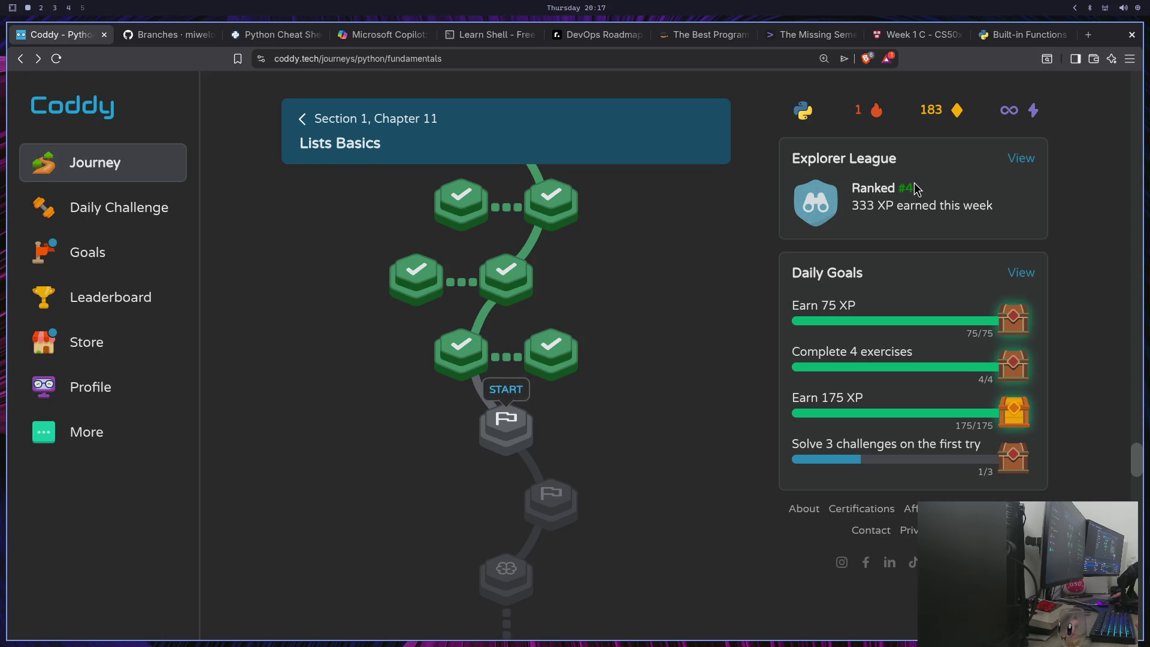
scroll(578, 456, "down", 5)
scroll(576, 450, "down", 5)
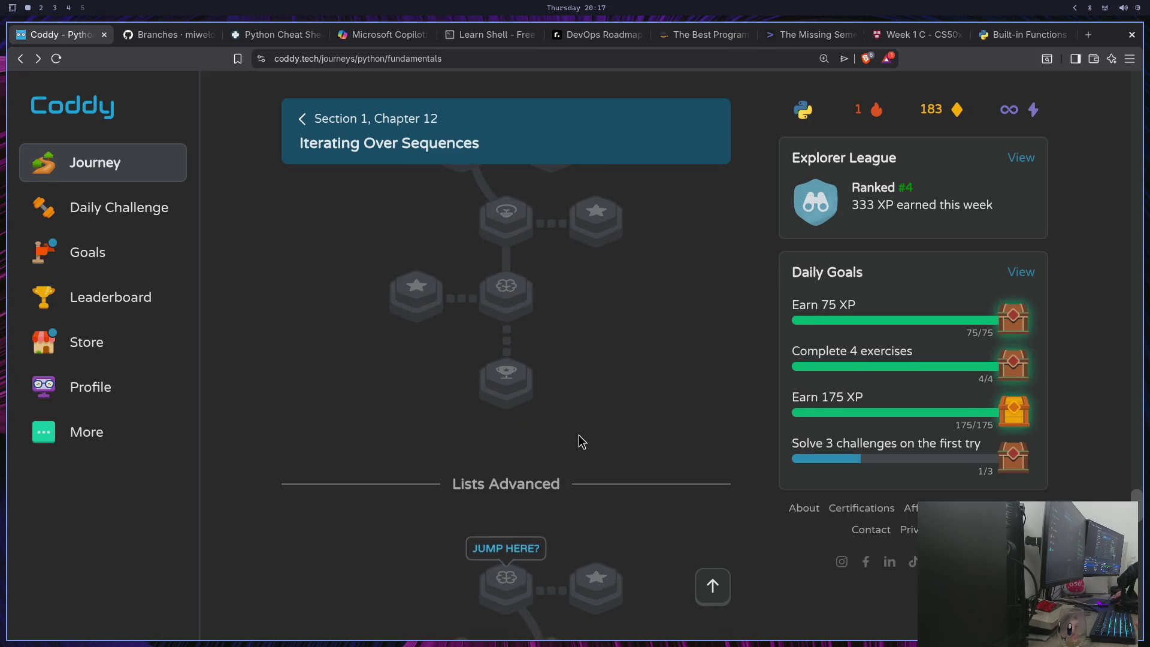
scroll(579, 435, "up", 9)
scroll(586, 441, "up", 2)
scroll(537, 442, "down", 8)
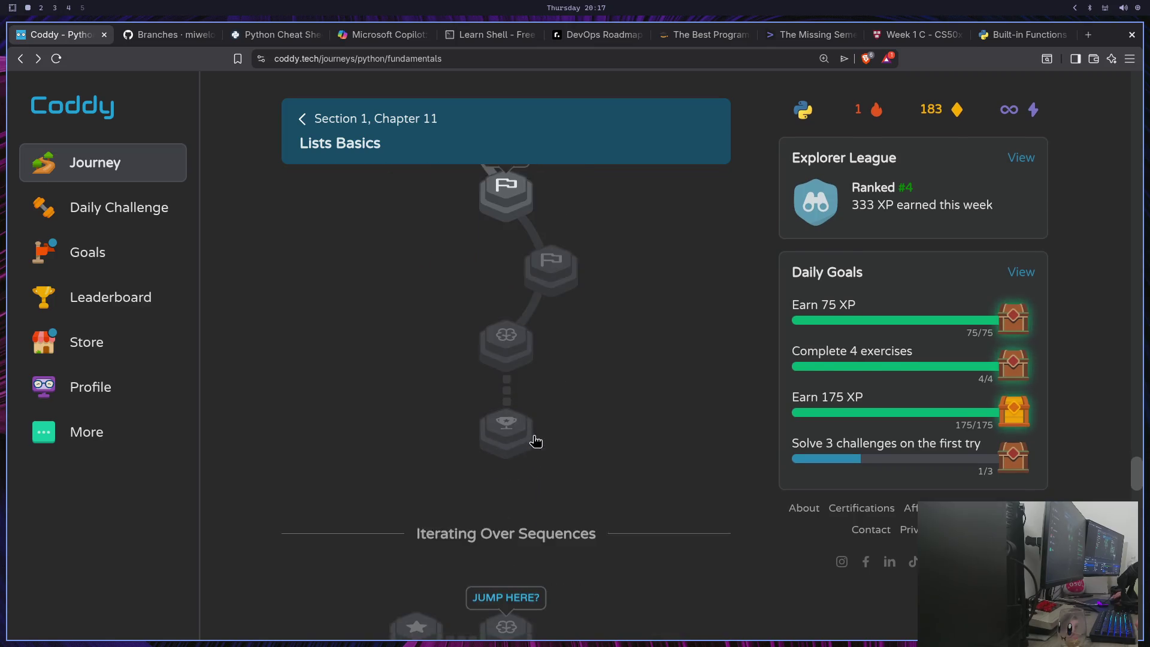
scroll(575, 378, "down", 4)
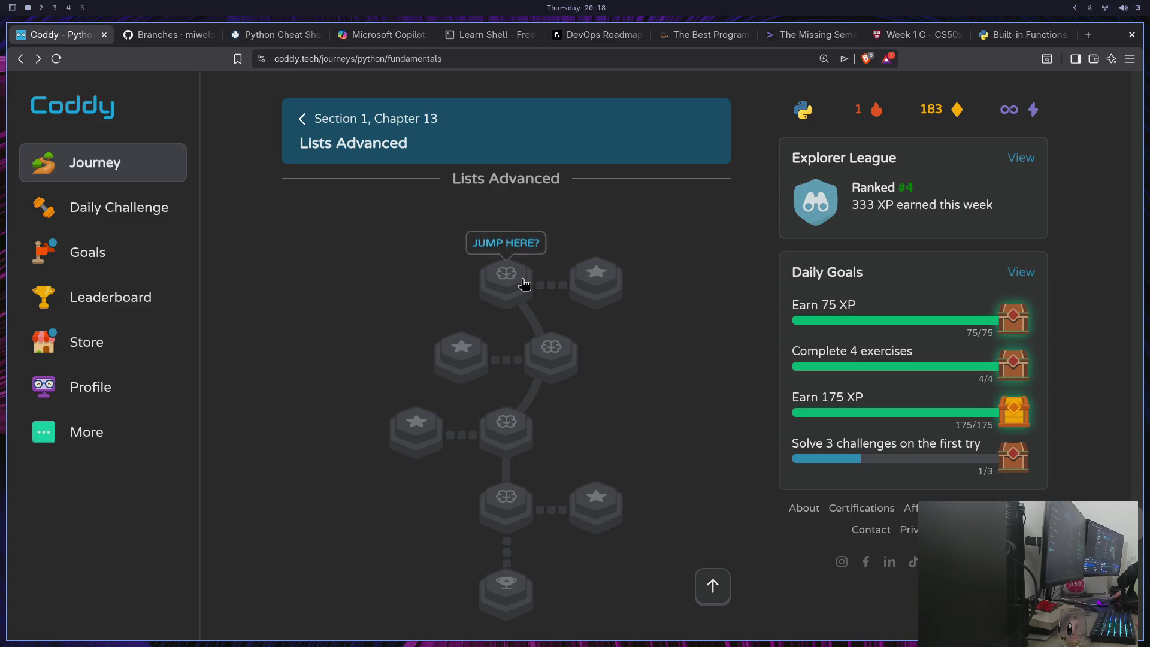
scroll(524, 283, "up", 10)
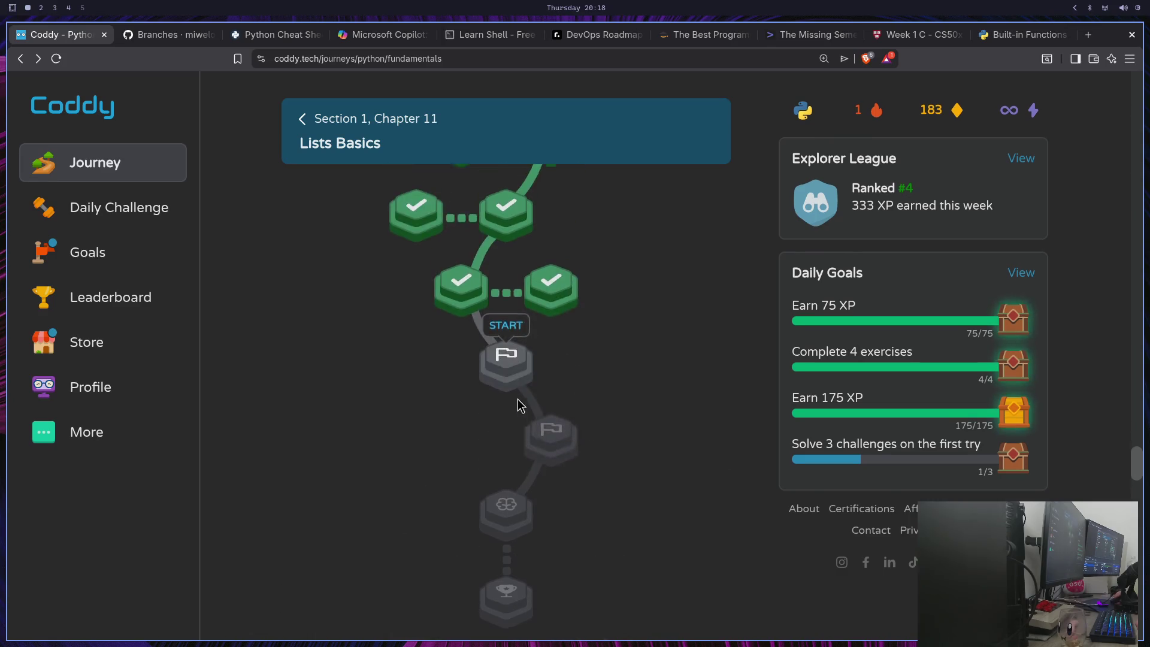
scroll(487, 242, "down", 3)
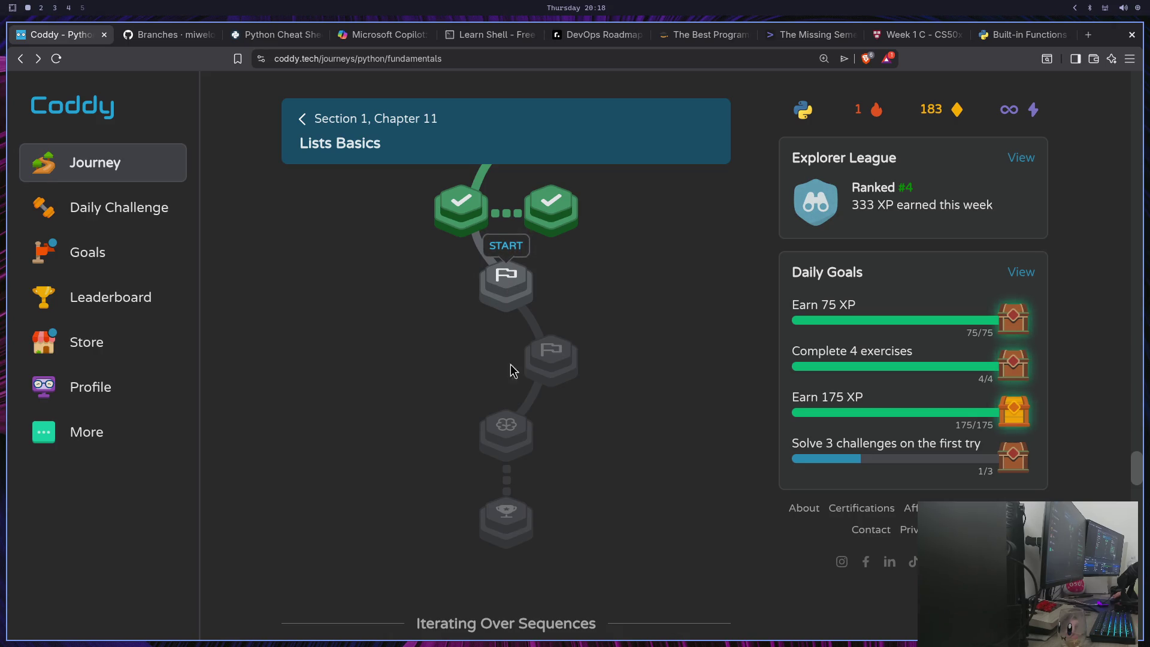
scroll(560, 471, "down", 4)
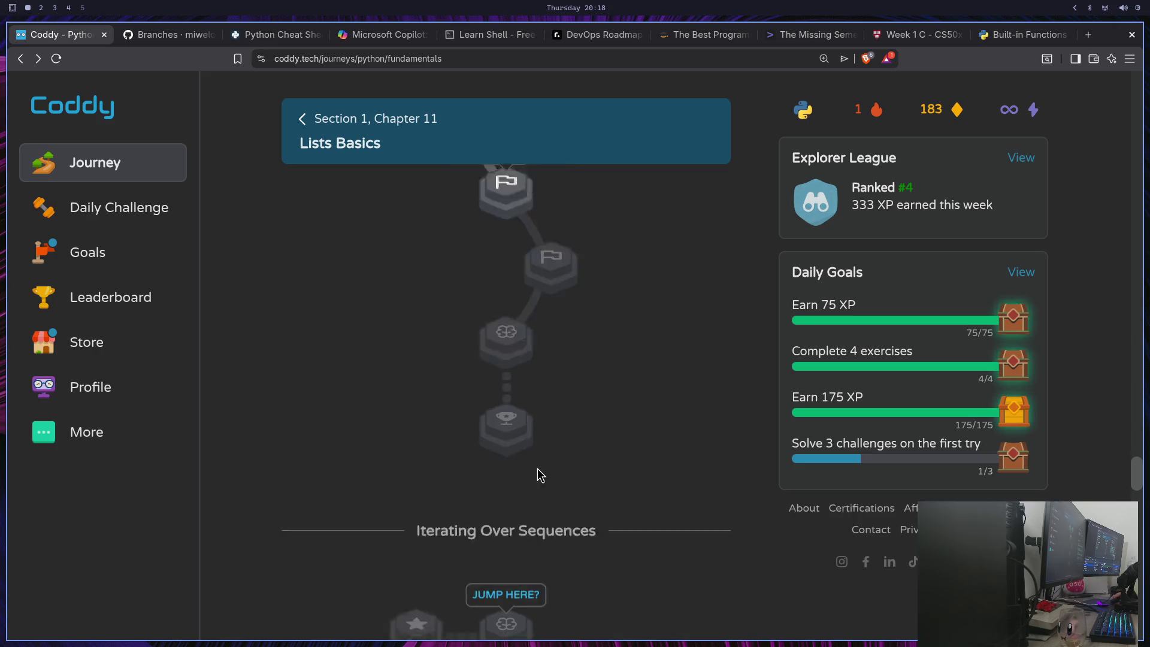
scroll(512, 473, "down", 5)
scroll(518, 432, "up", 2)
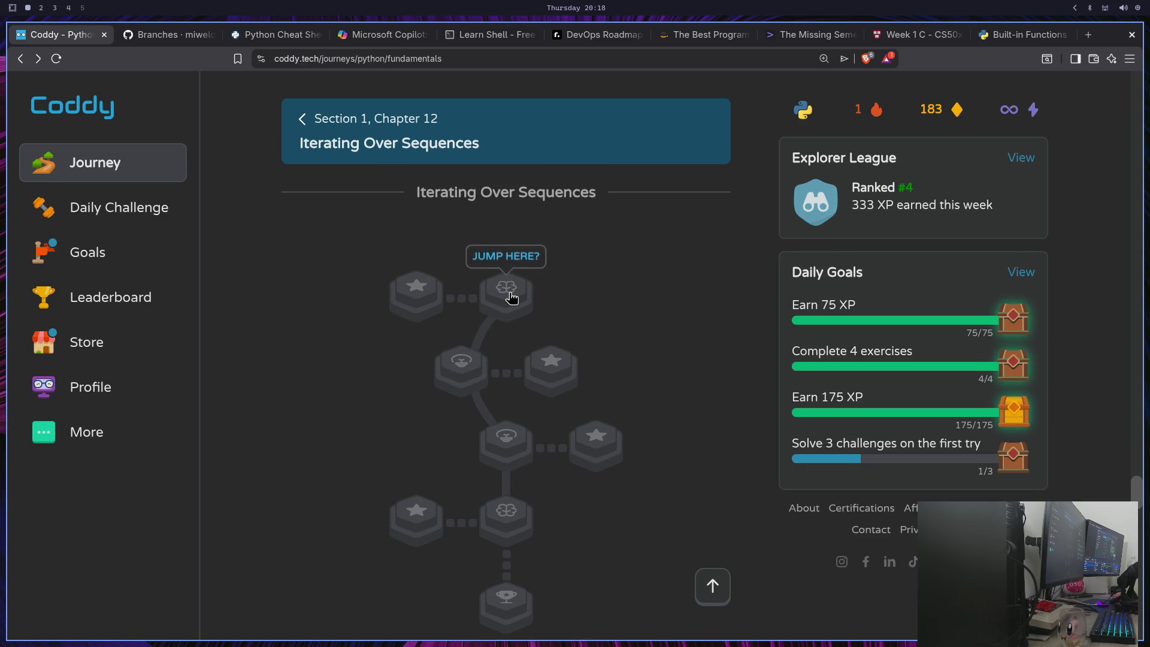
scroll(511, 297, "down", 6)
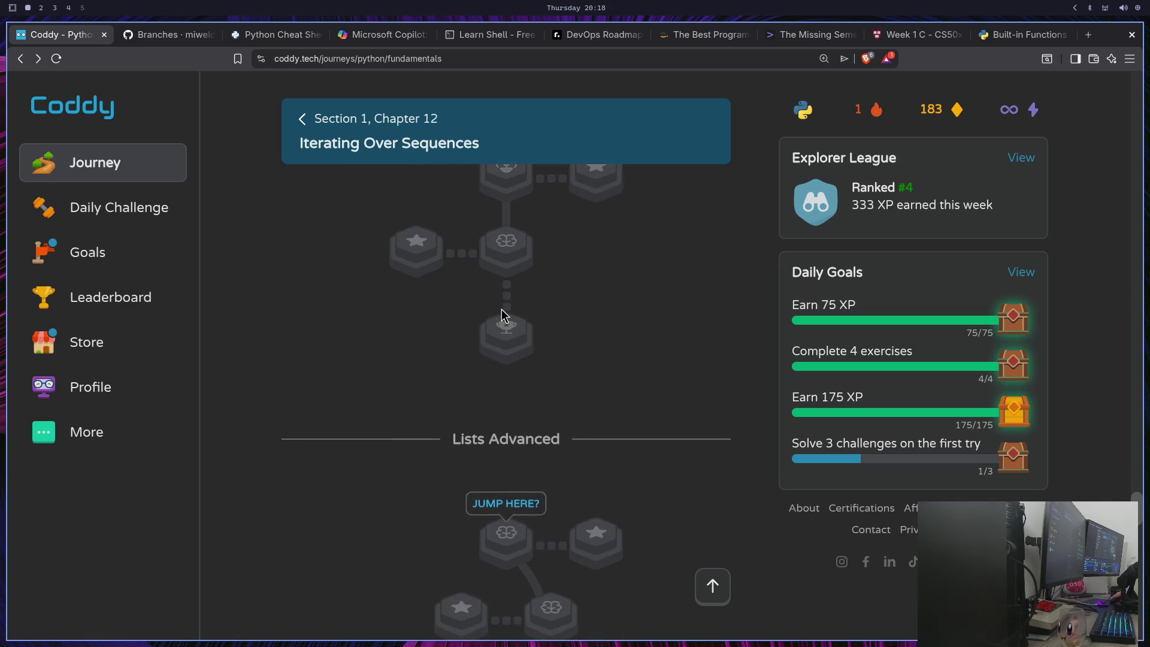
scroll(501, 308, "up", 6)
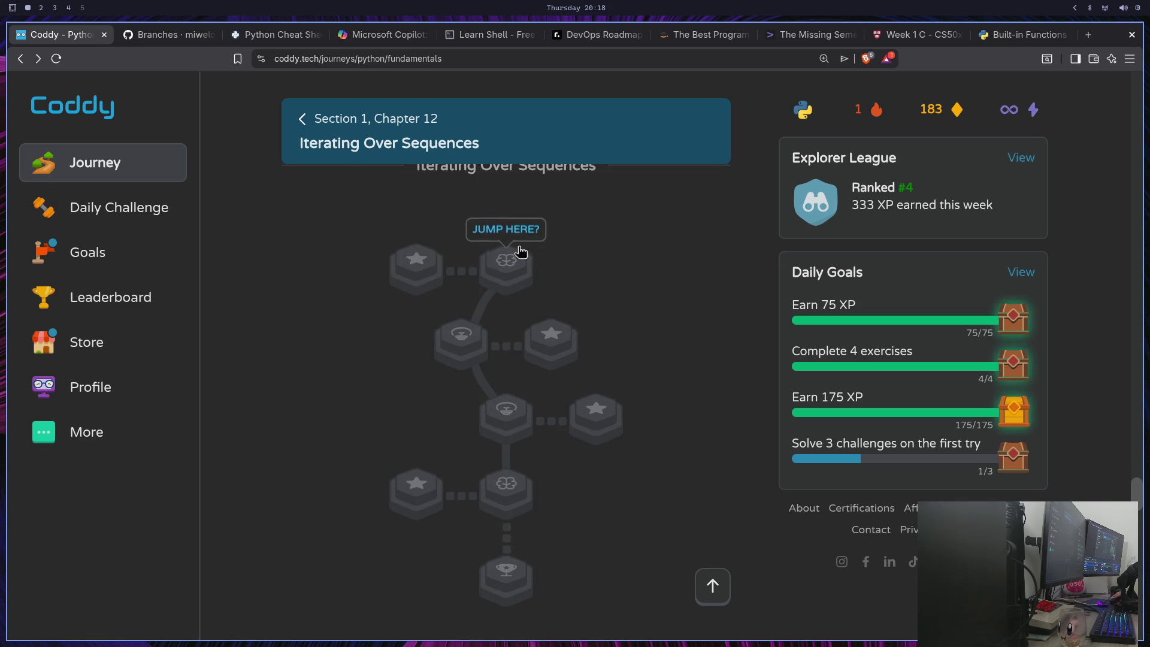
scroll(466, 476, "up", 10)
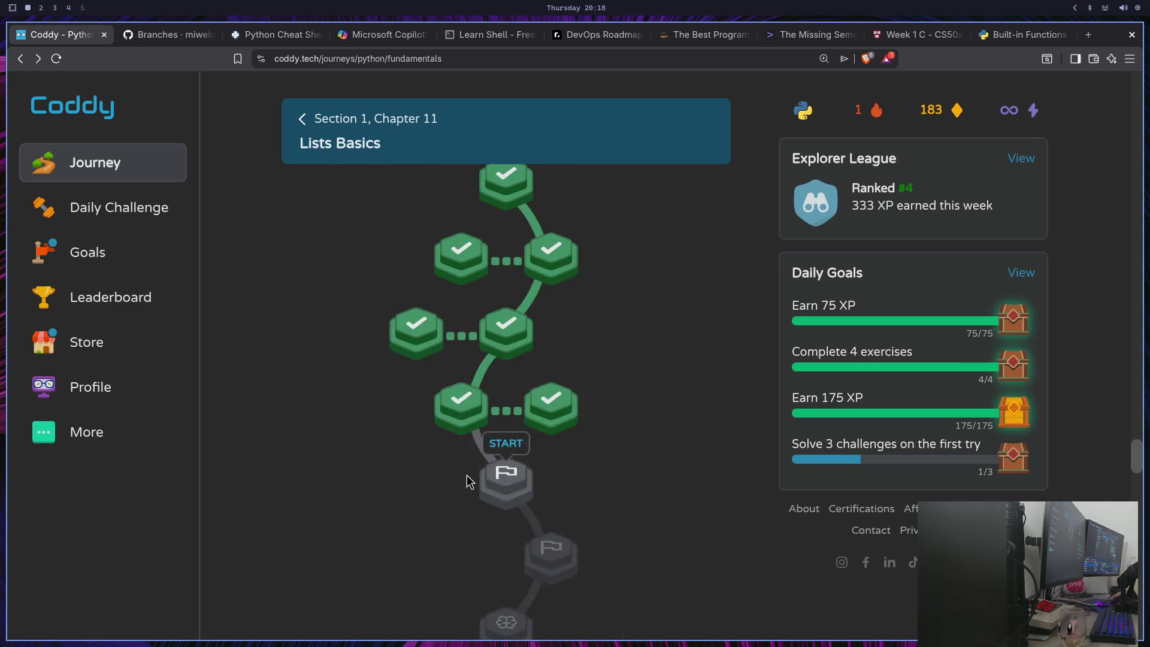
scroll(466, 476, "down", 20)
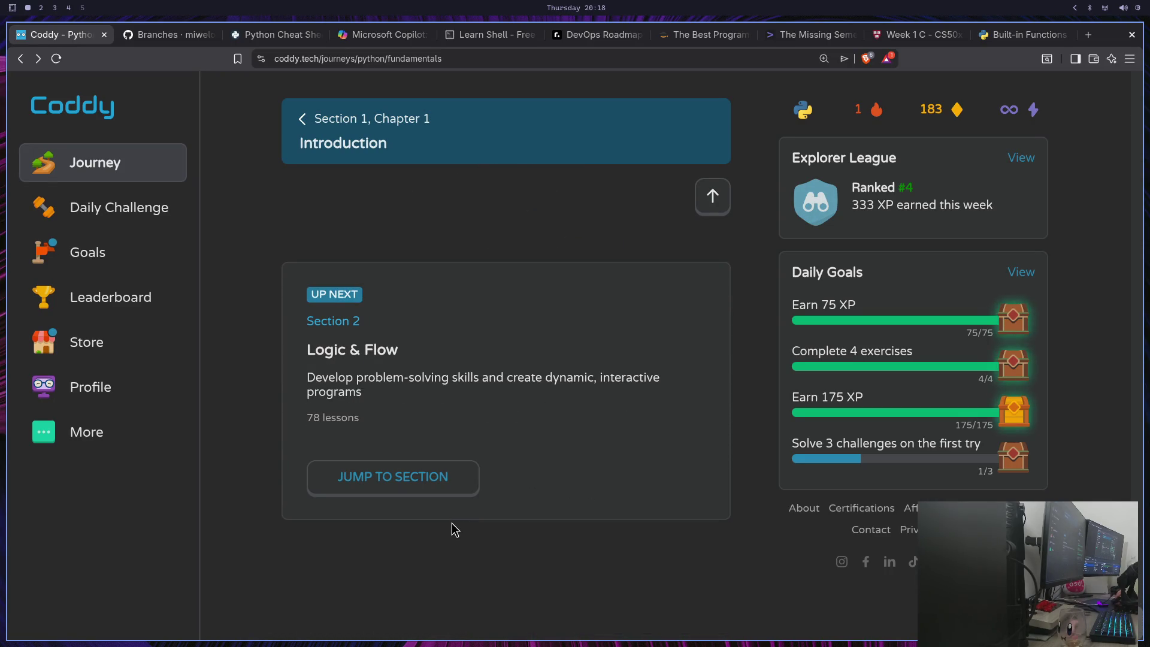
scroll(533, 427, "up", 5)
scroll(504, 458, "up", 10)
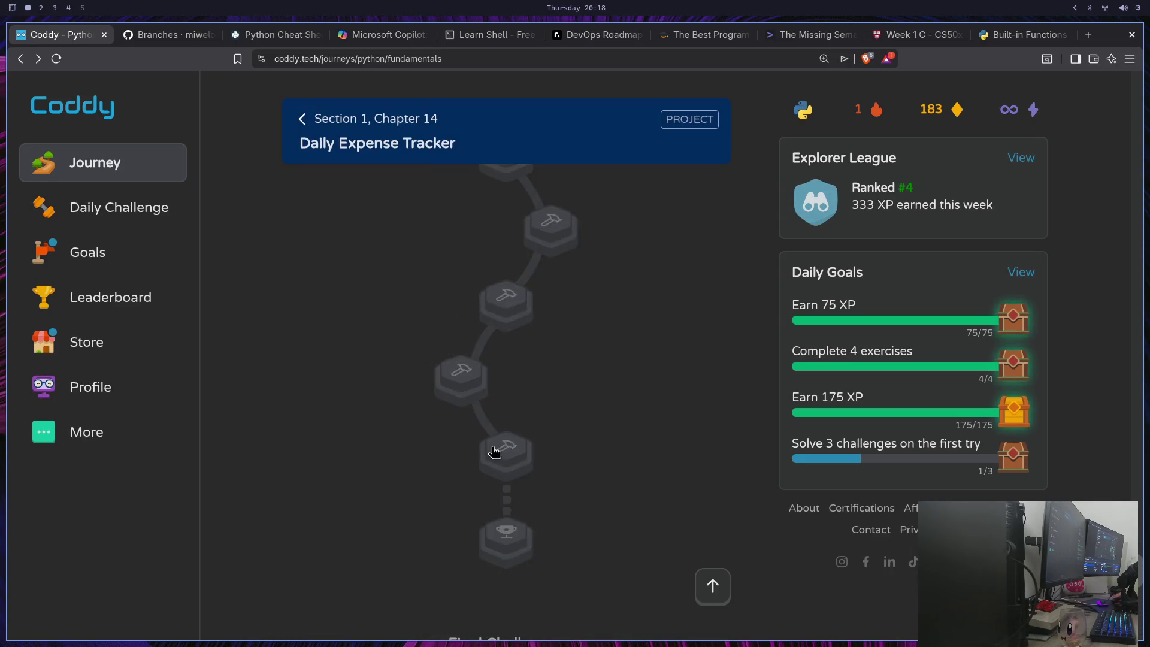
scroll(501, 462, "up", 10)
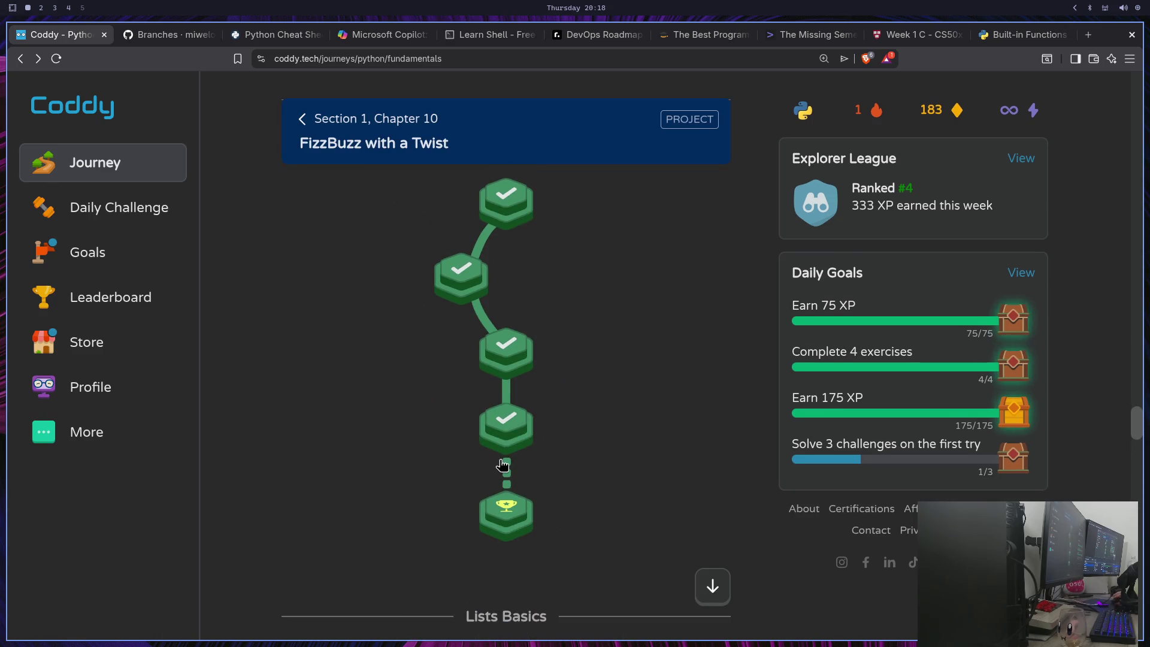
scroll(494, 461, "down", 5)
scroll(492, 460, "down", 5)
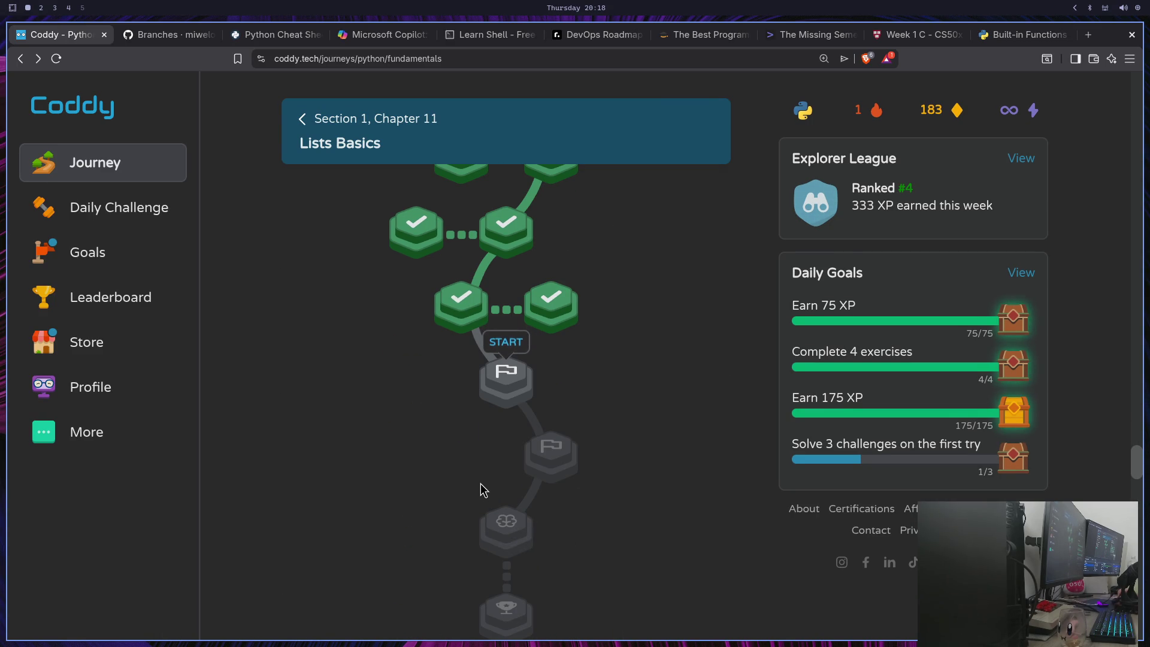
scroll(481, 483, "up", 8)
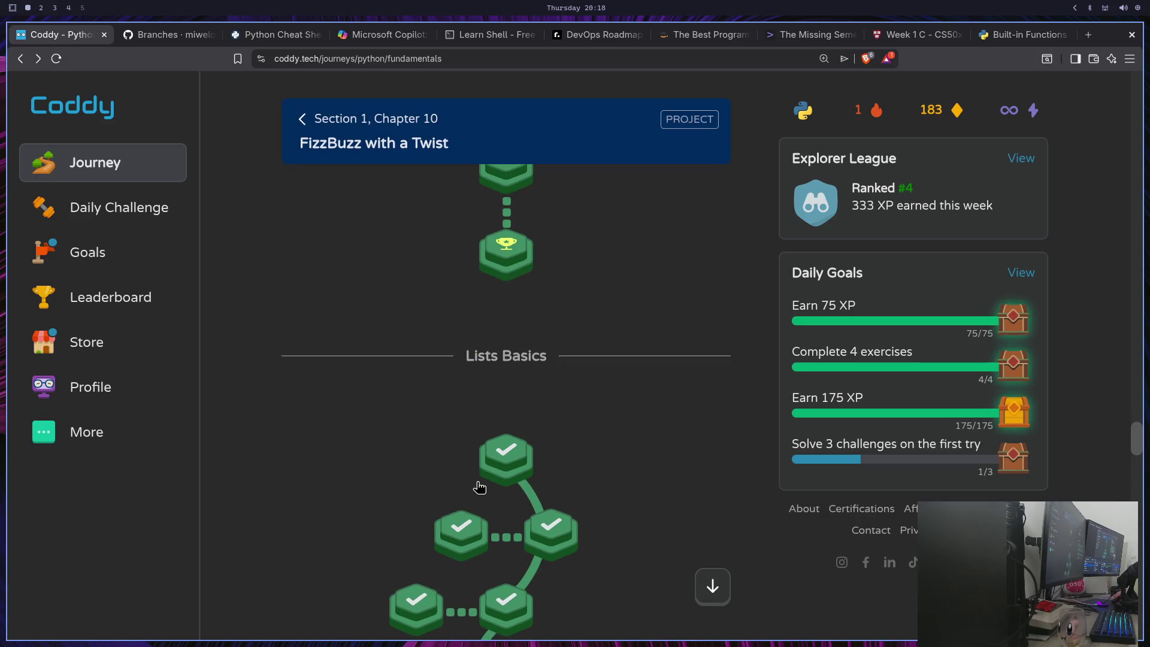
scroll(479, 483, "up", 10)
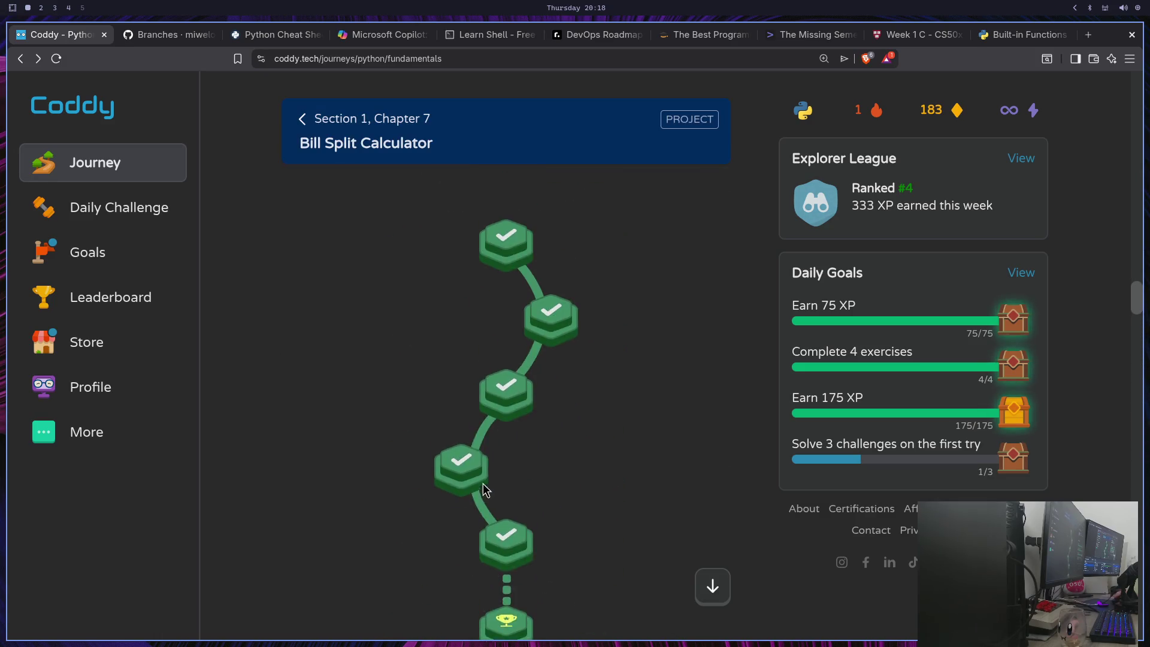
scroll(482, 486, "up", 10)
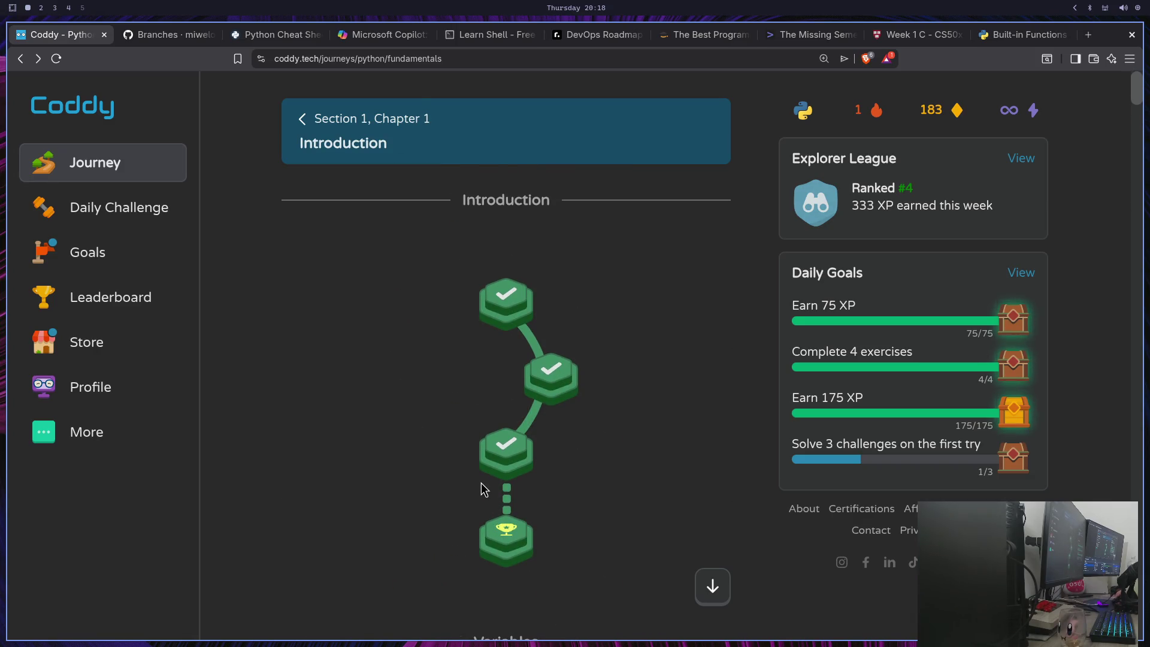
scroll(476, 482, "down", 8)
scroll(479, 488, "down", 10)
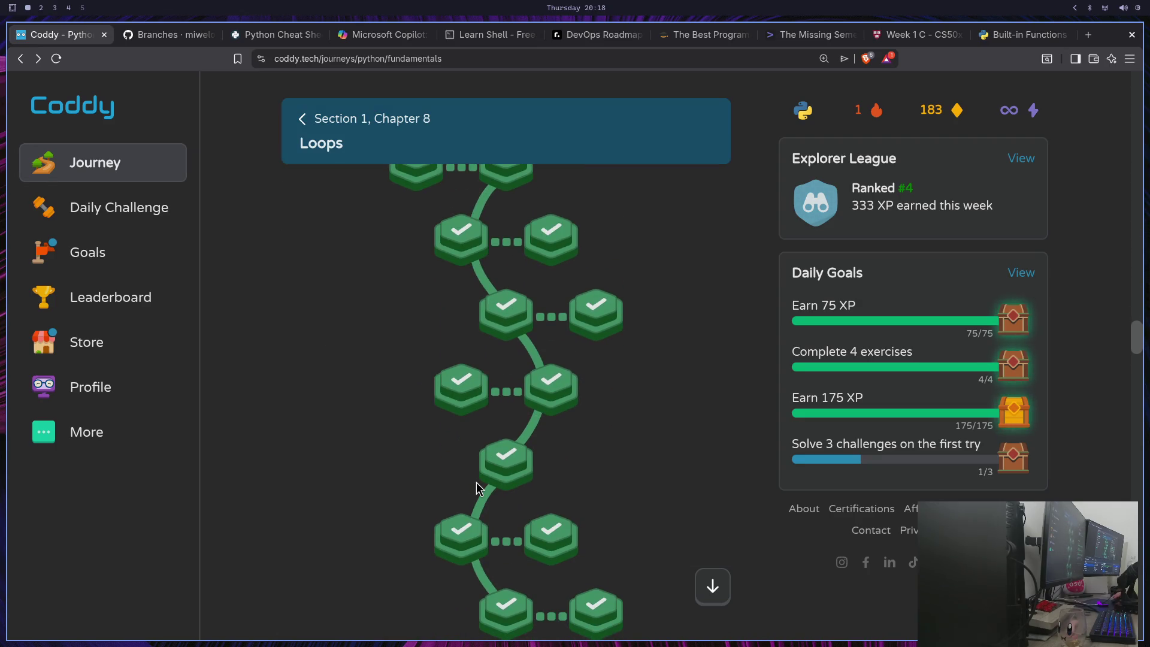
scroll(479, 488, "down", 10)
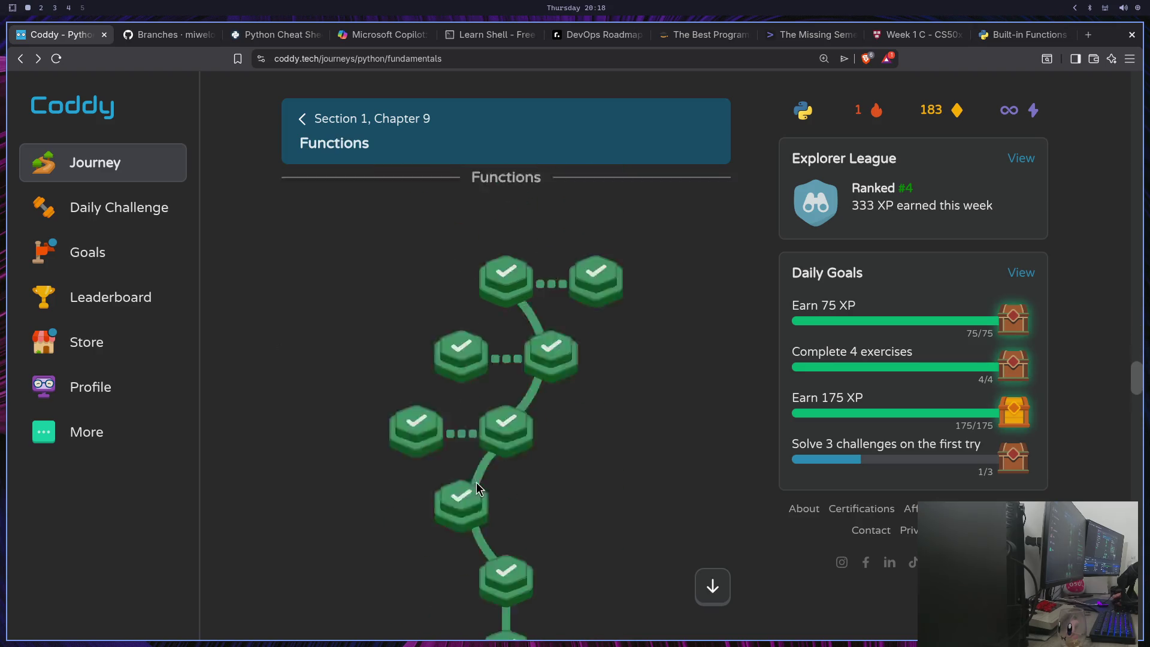
scroll(424, 426, "down", 5)
scroll(424, 427, "up", 8)
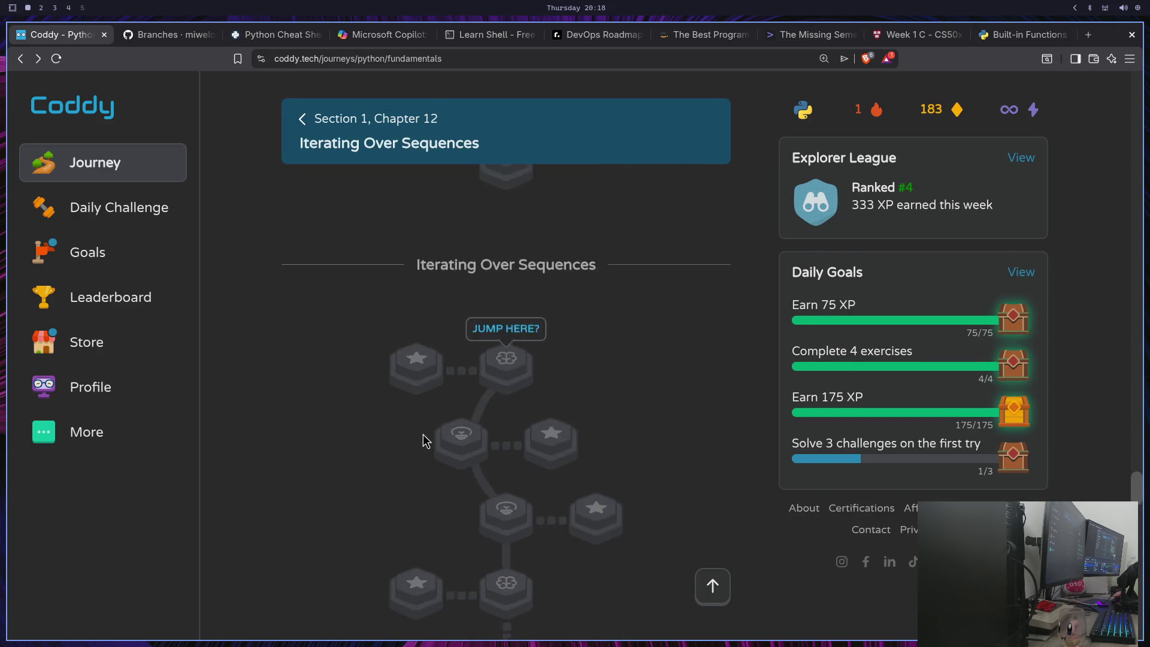
scroll(422, 434, "down", 3)
scroll(407, 461, "up", 3)
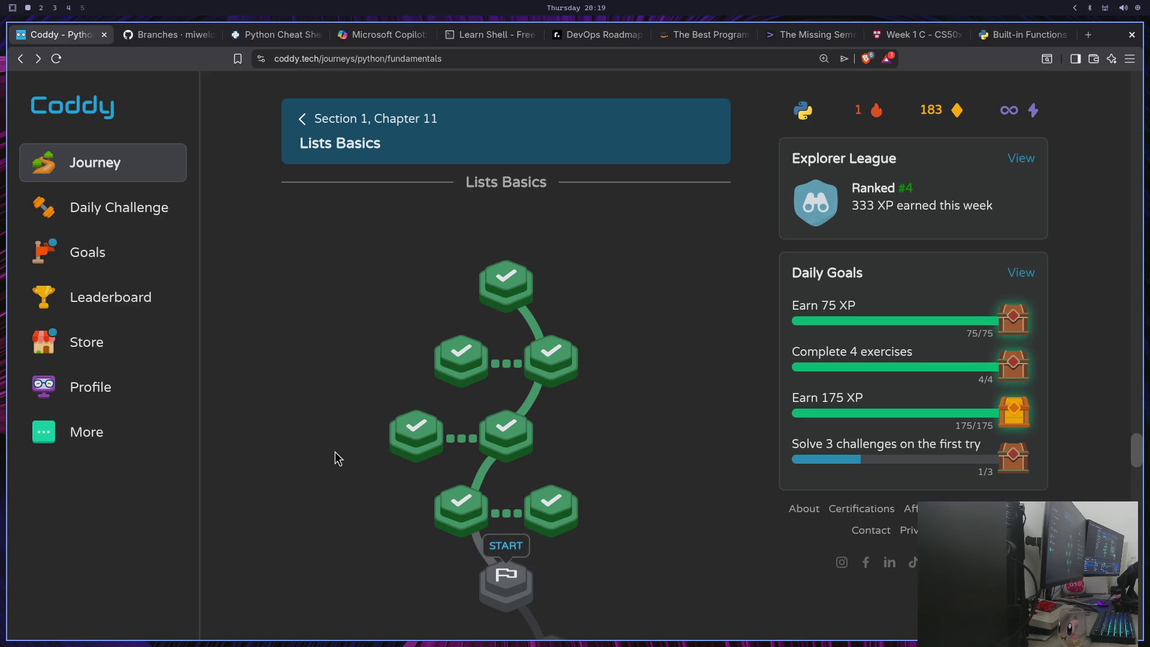
scroll(367, 447, "down", 3)
scroll(339, 428, "up", 1)
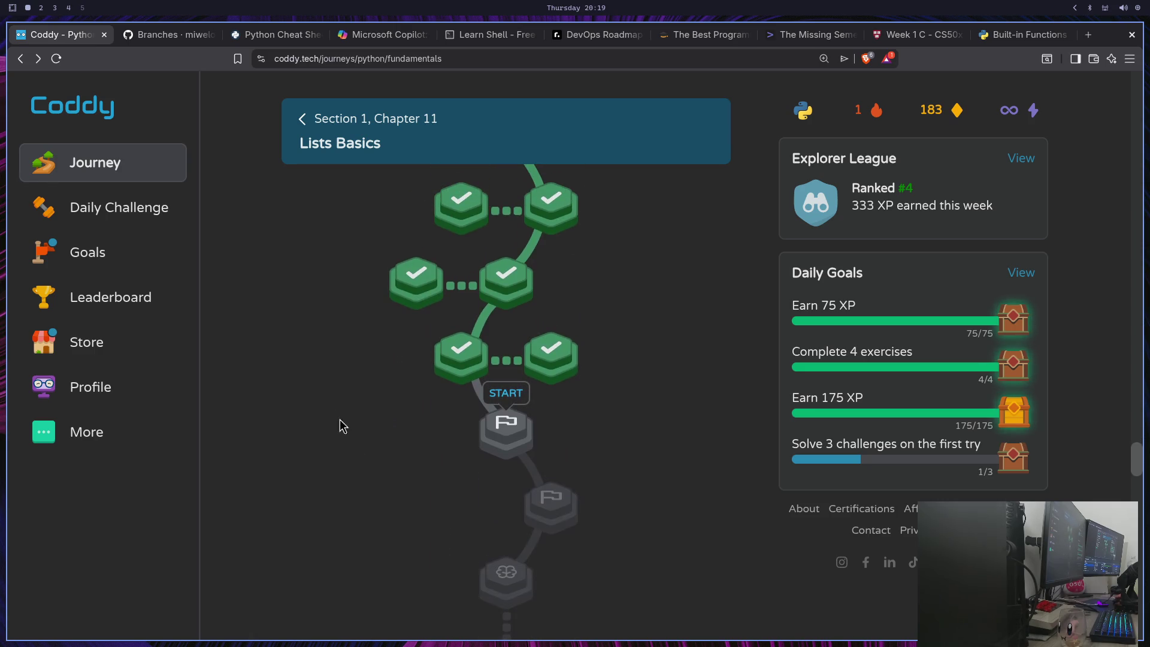
Skim the Real Python cheat sheet from Exceptions to File I/O, then return to cody-tech on GitHub
left_click(275, 34)
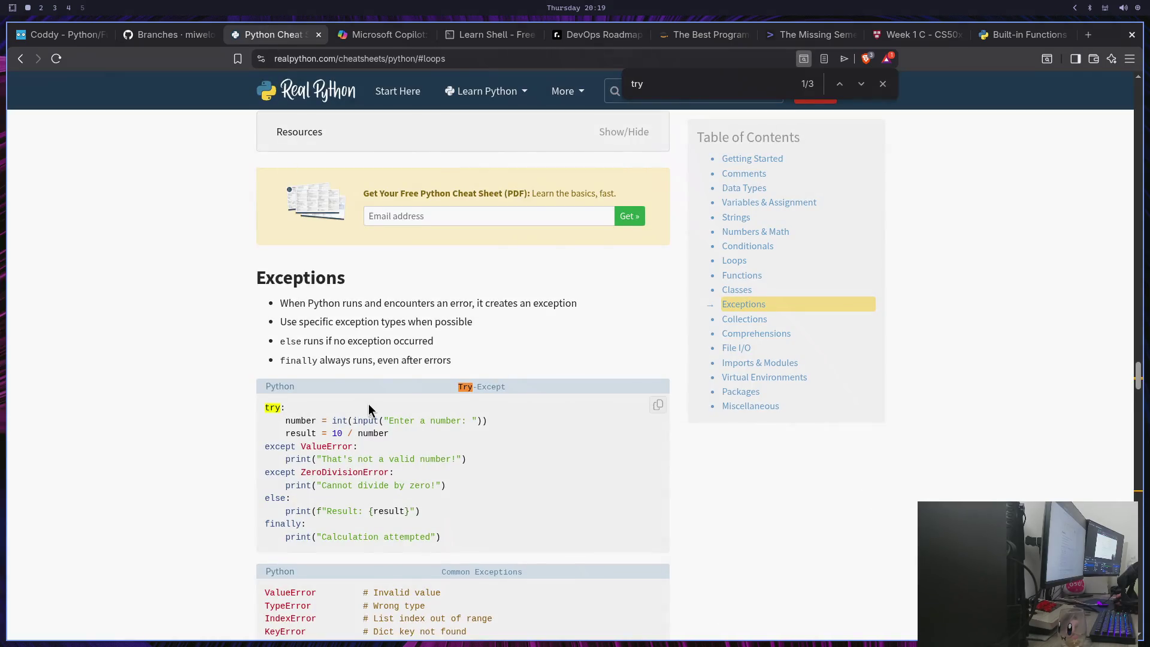
scroll(368, 403, "down", 5)
scroll(389, 356, "down", 15)
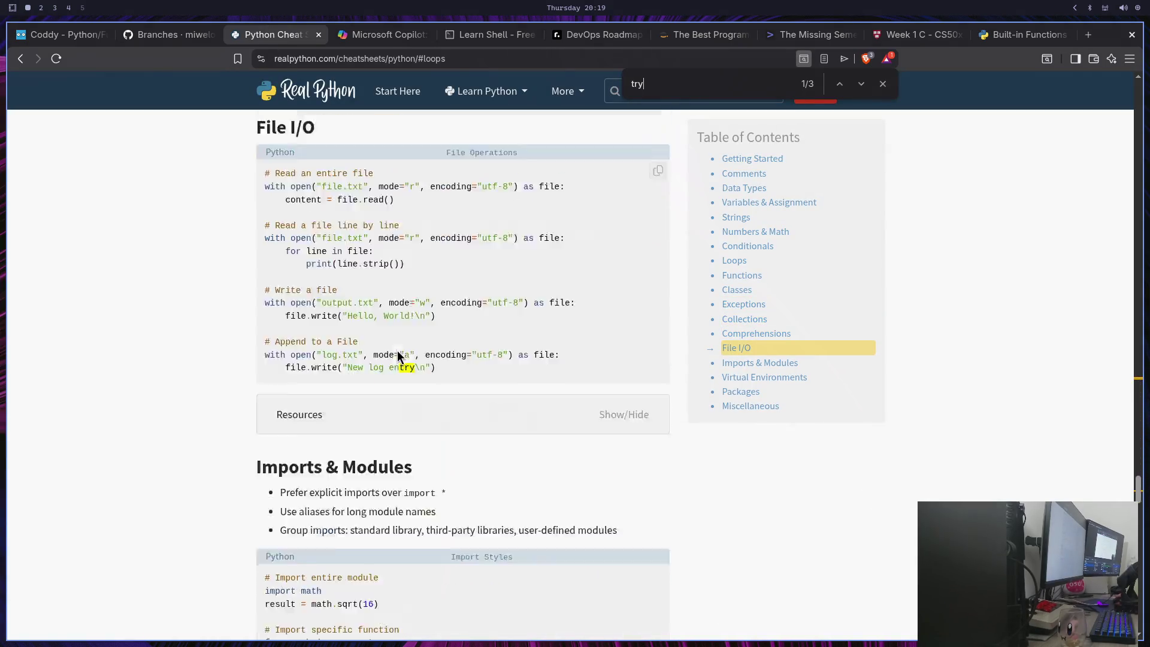
left_click(163, 36)
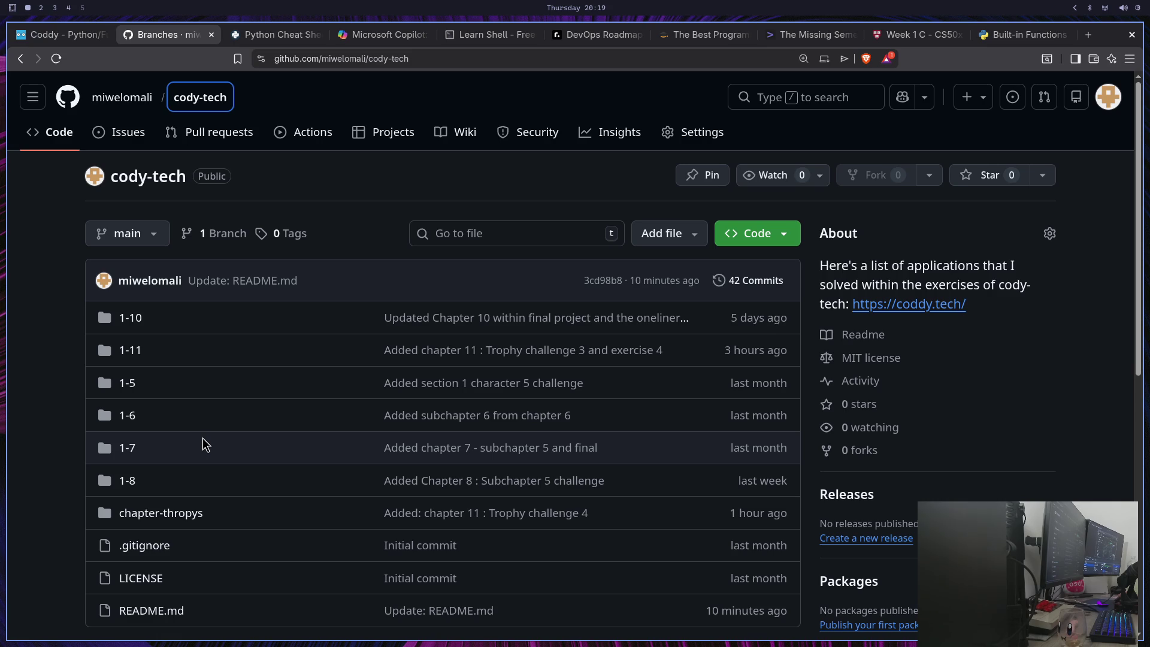
Glance down the cody-tech repository to the README and back, then return to Coddy
scroll(216, 405, "down", 5)
scroll(215, 398, "up", 5)
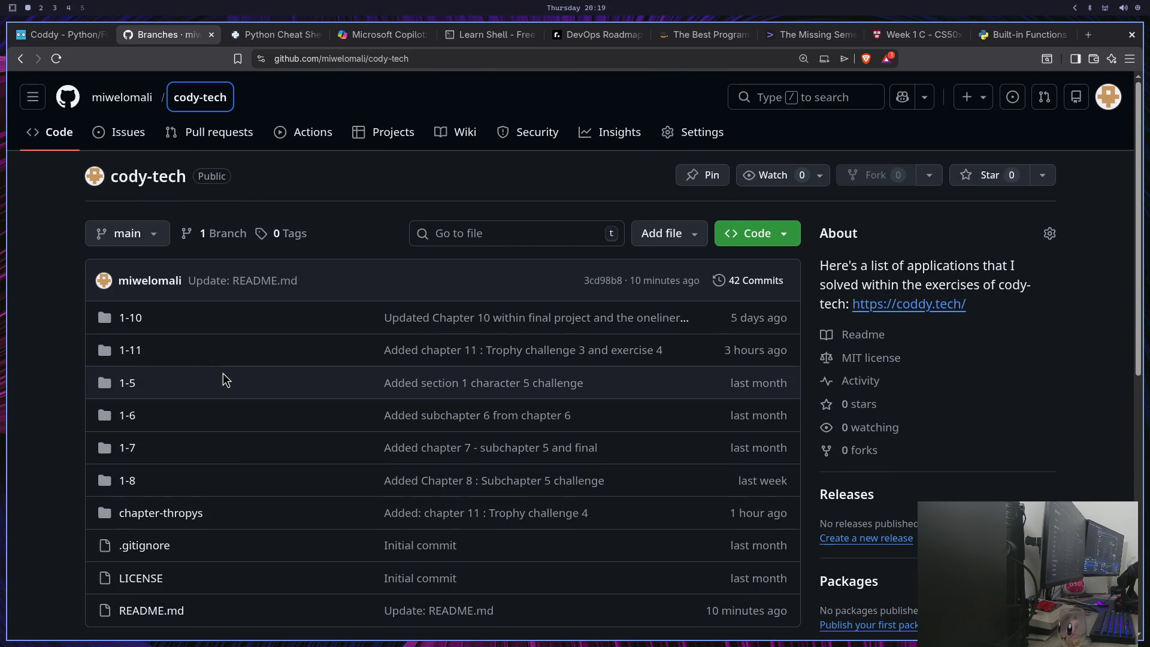
left_click(72, 37)
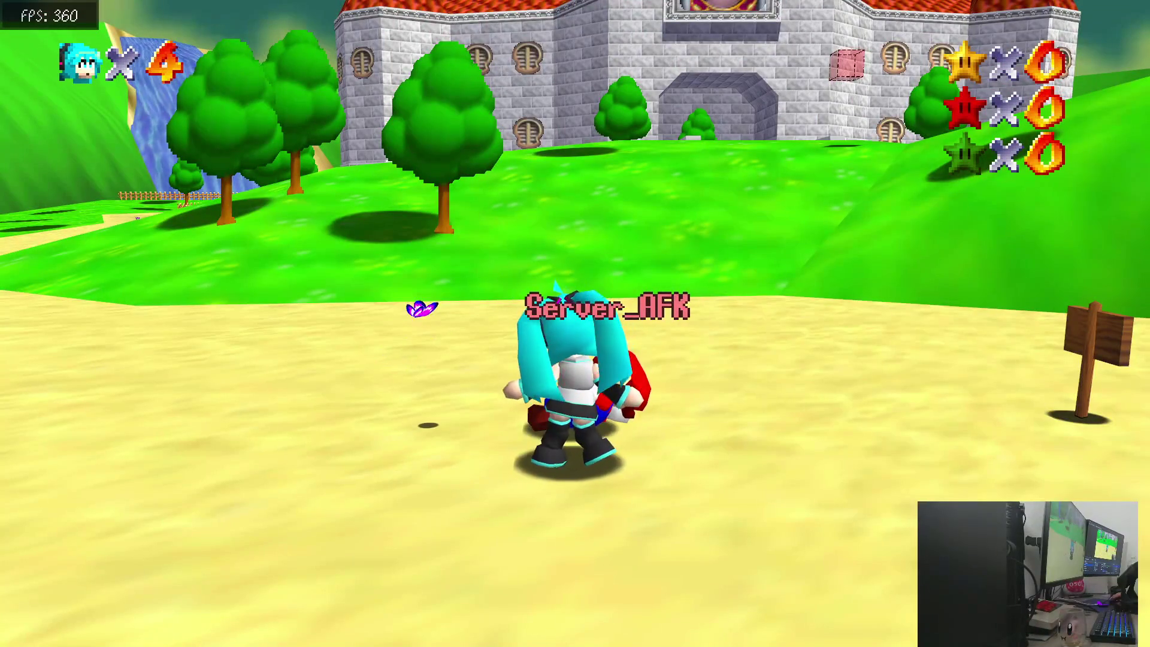
Run Miku past Mario toward the castle, along the hill, and down to the shoreline
key("a")
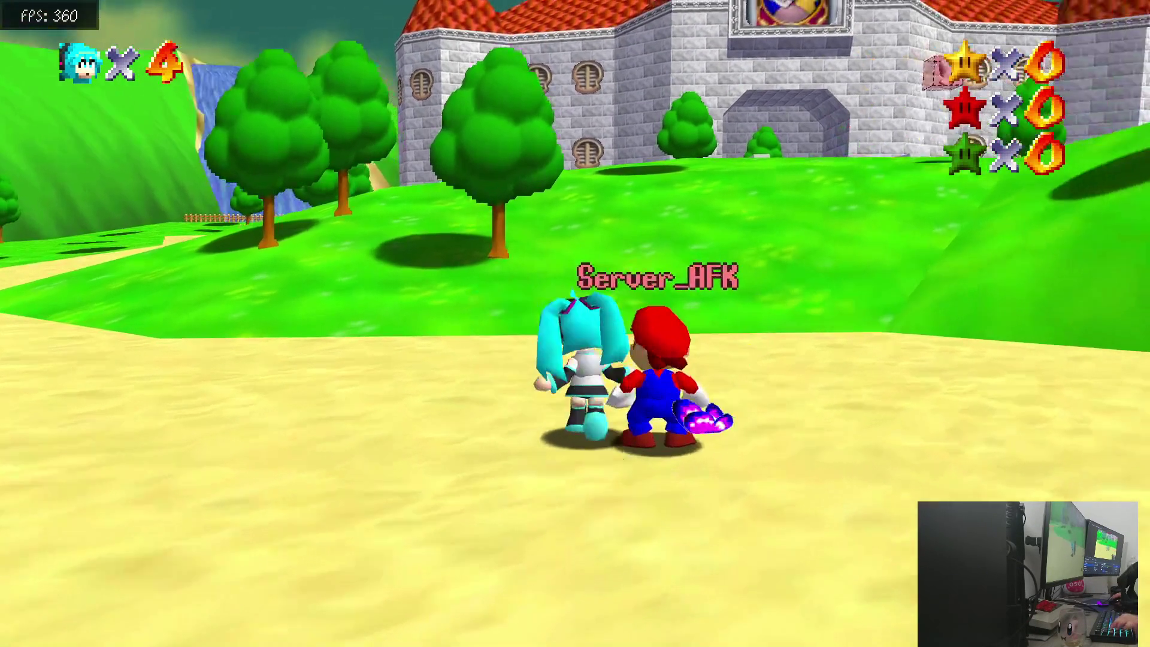
key("w")
key("space")
key("space")
key("w")
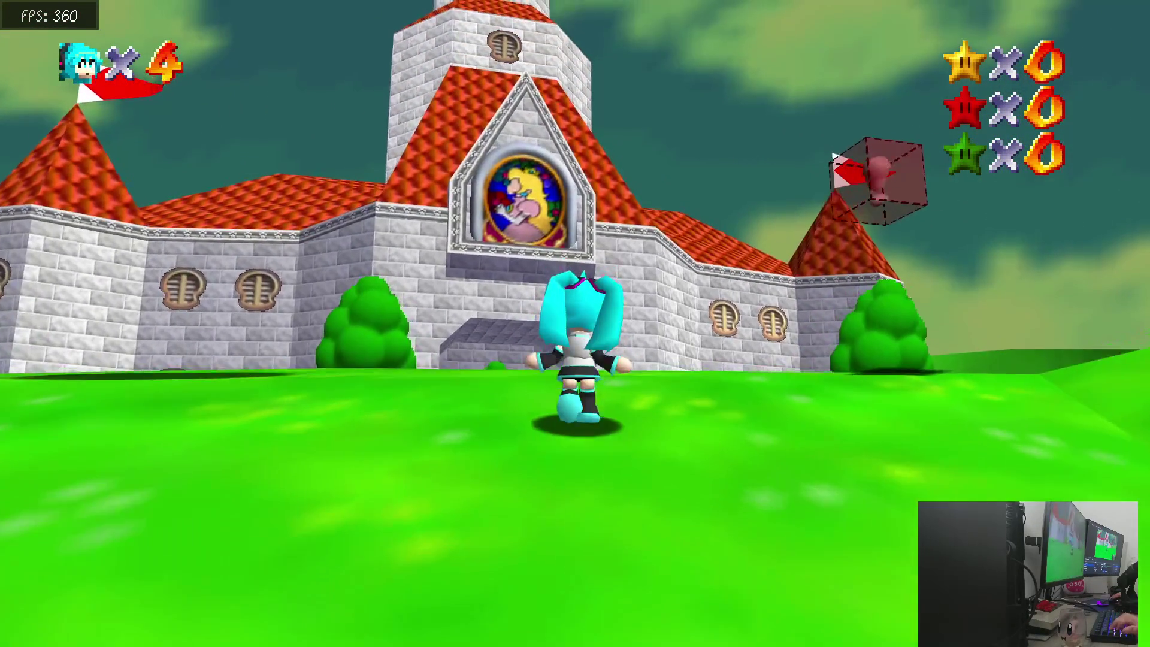
key("space")
key("space")
key("d")
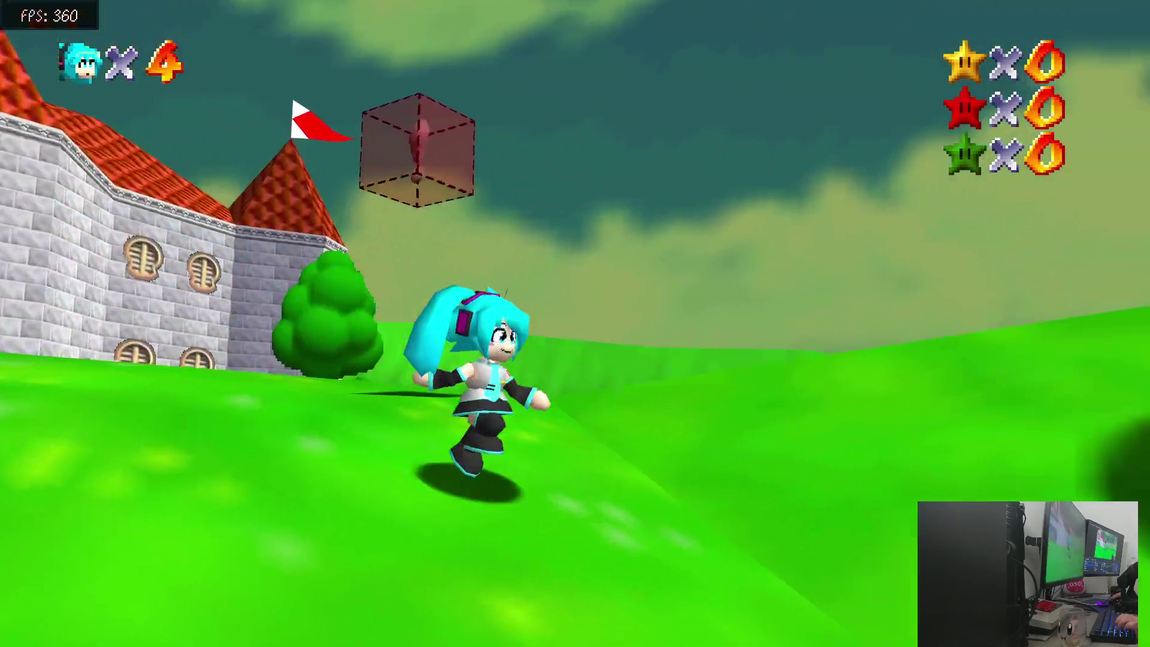
key("w")
key("s")
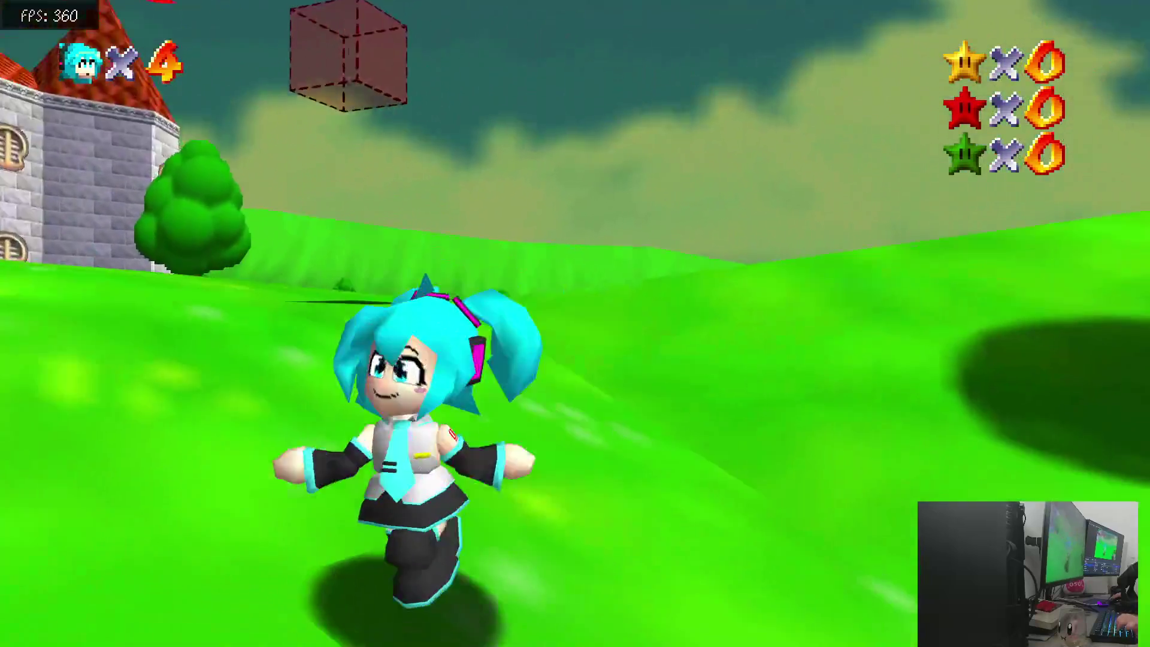
key("w")
key("d")
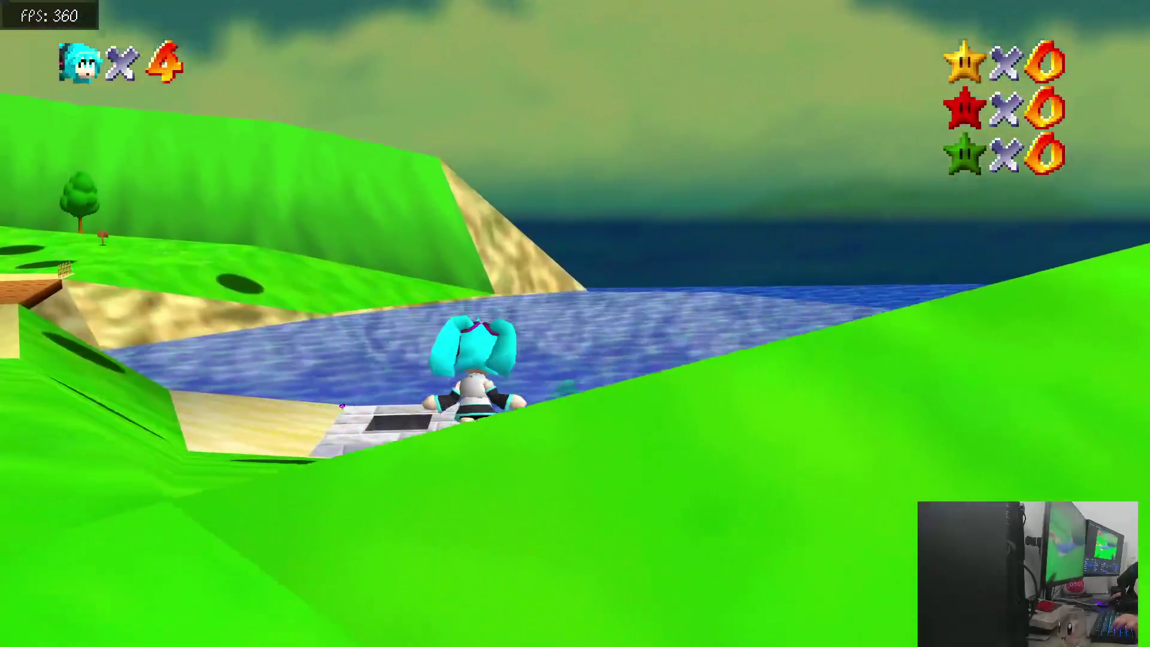
key("w")
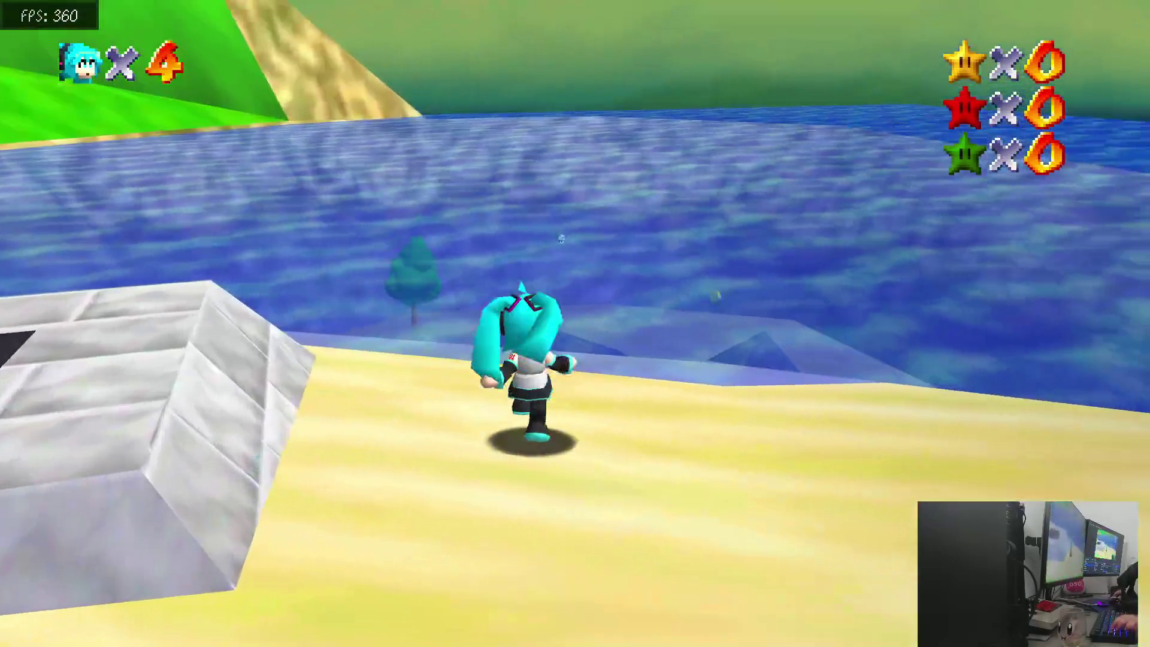
key("w")
key("a")
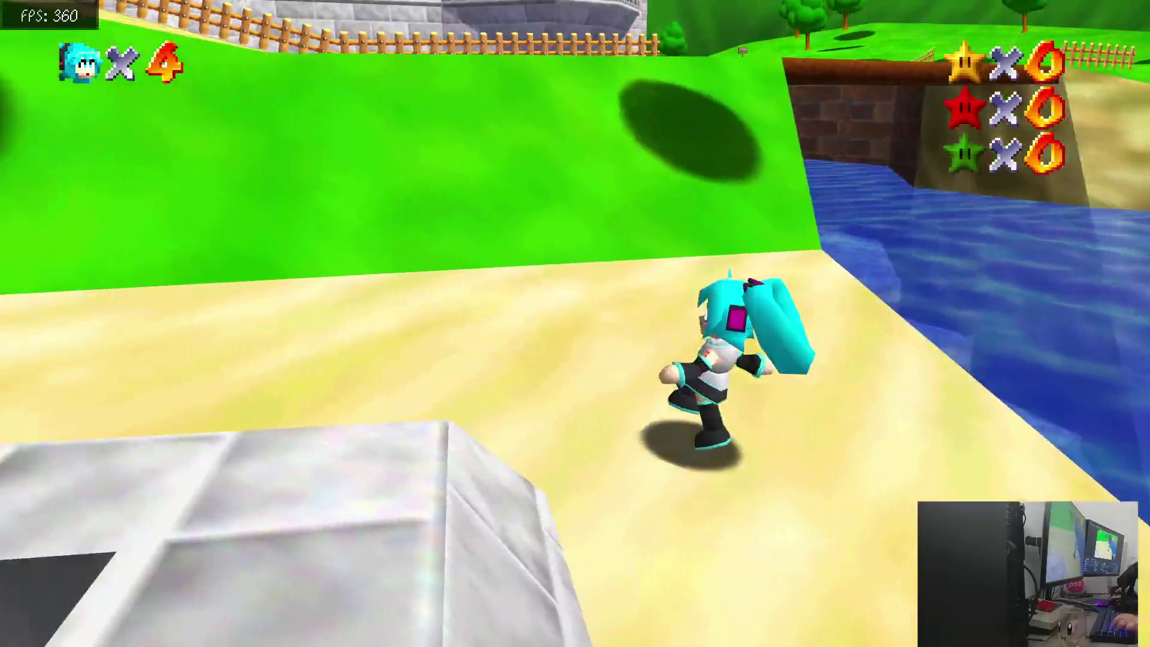
Run Miku up the grassy hill, across the sandy field, and toward the fence
key("w")
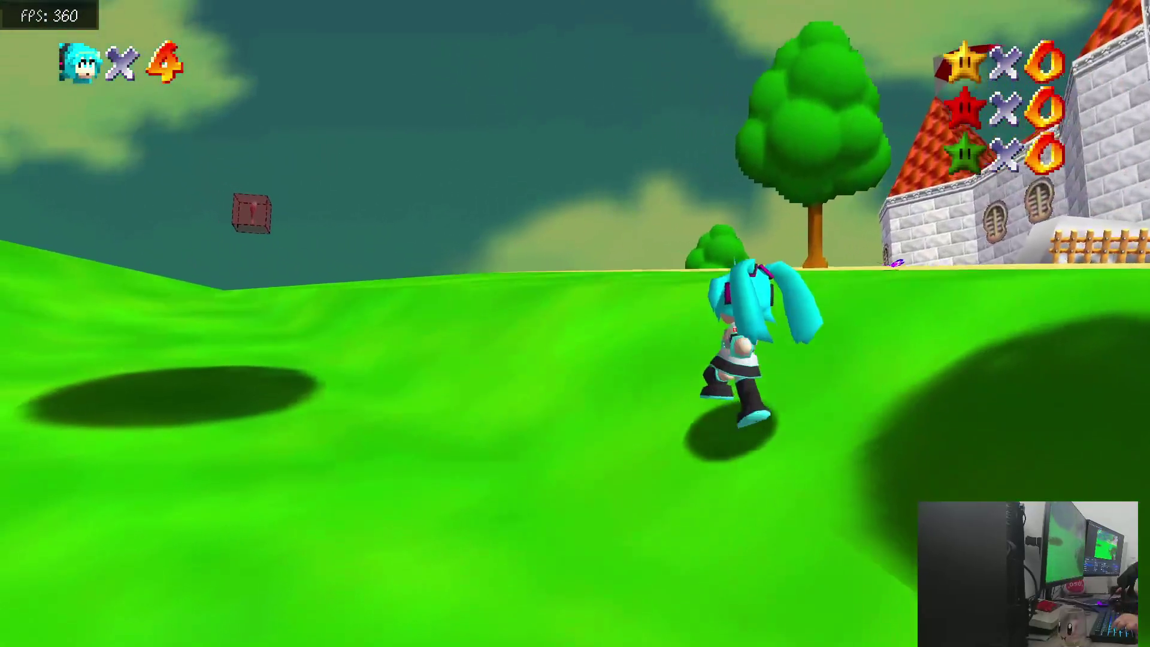
key("w")
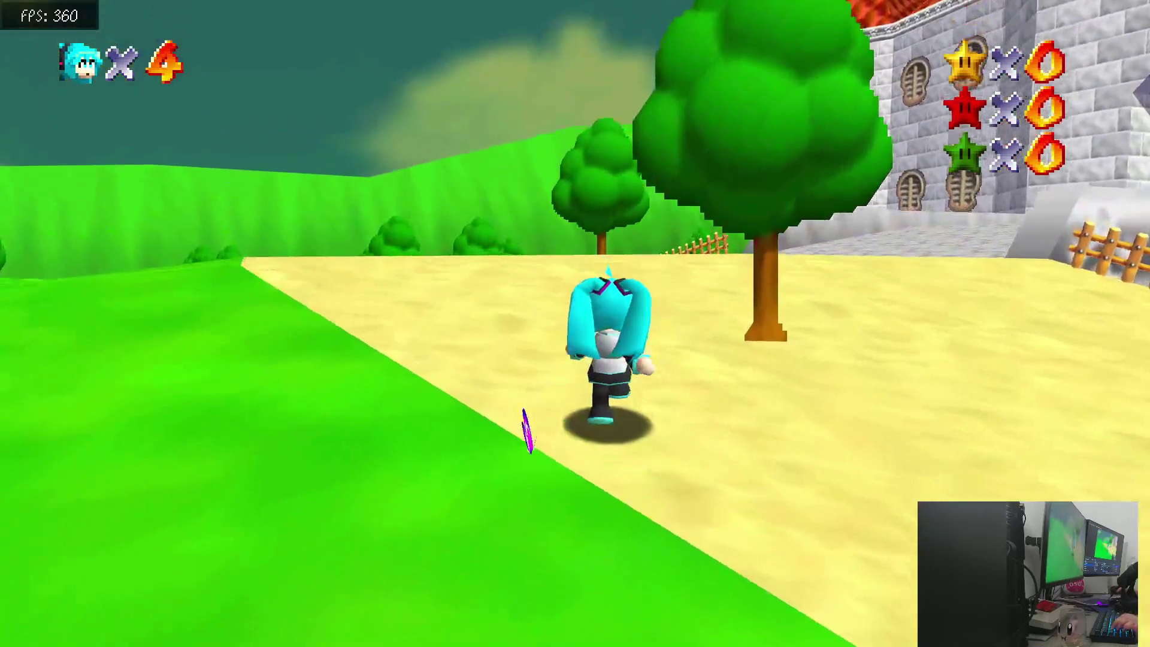
key("w")
key("a")
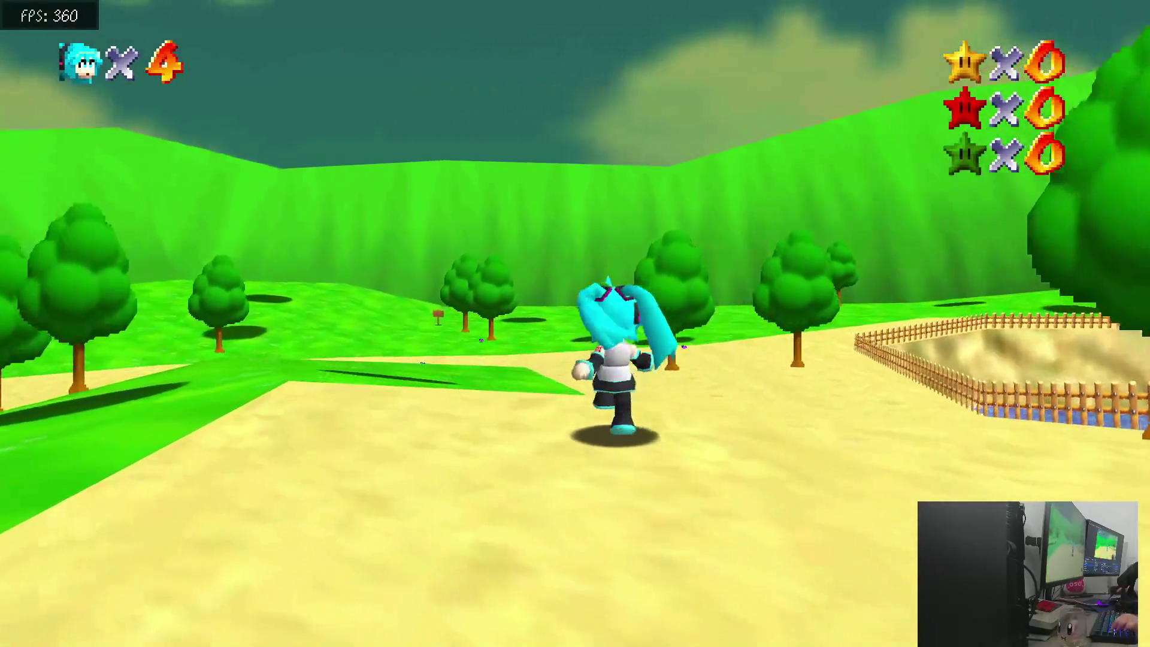
key("w")
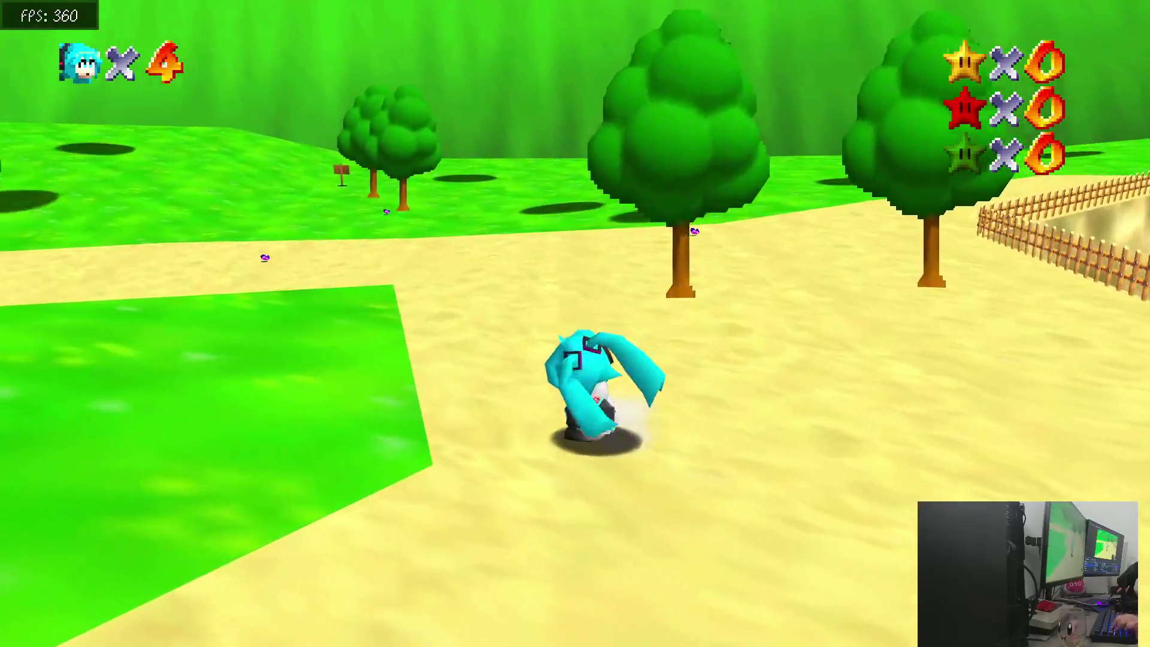
key("s")
key("d")
key("w")
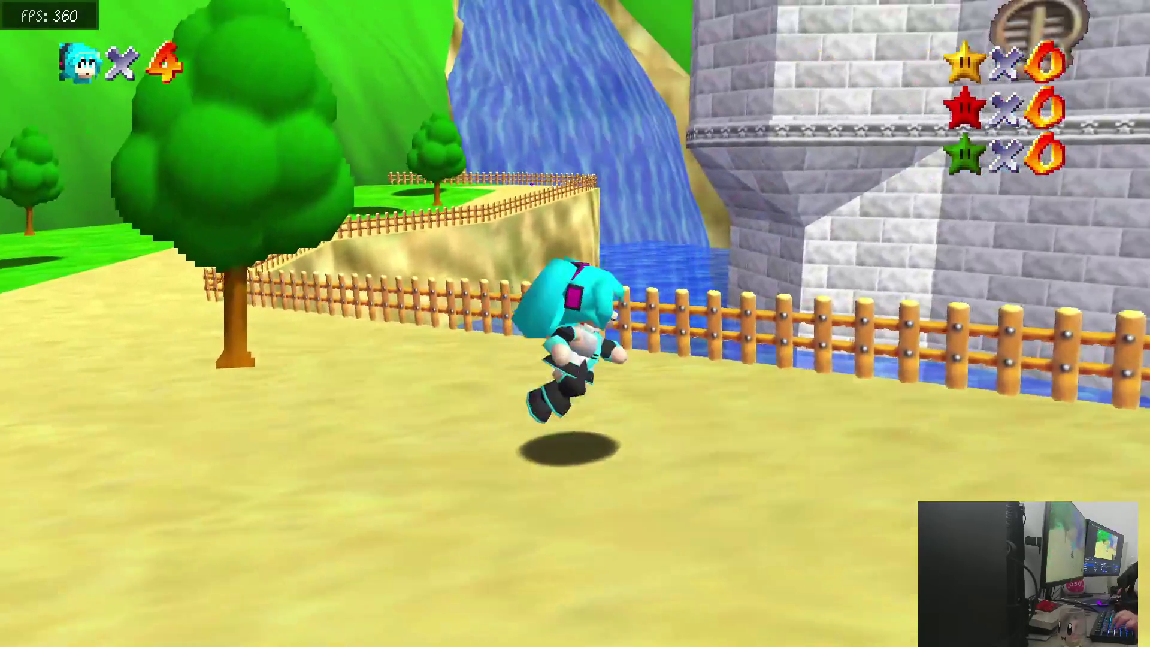
Run Miku across the sand and grass, past the trees, into the castle's sand courtyard
key("a")
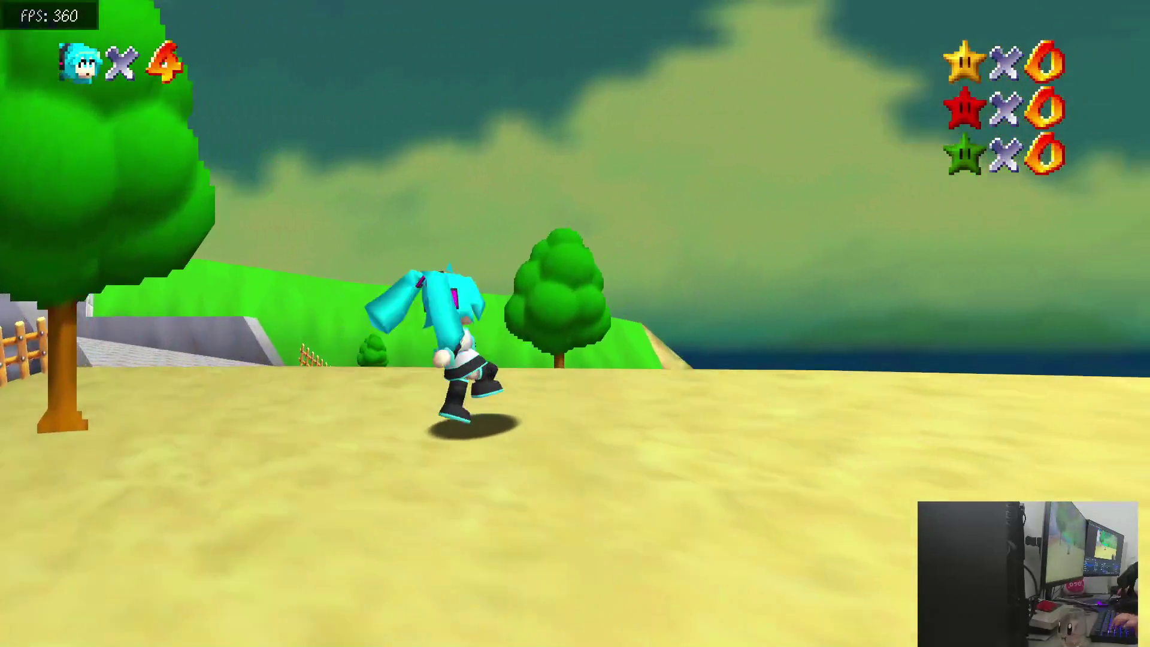
key("s")
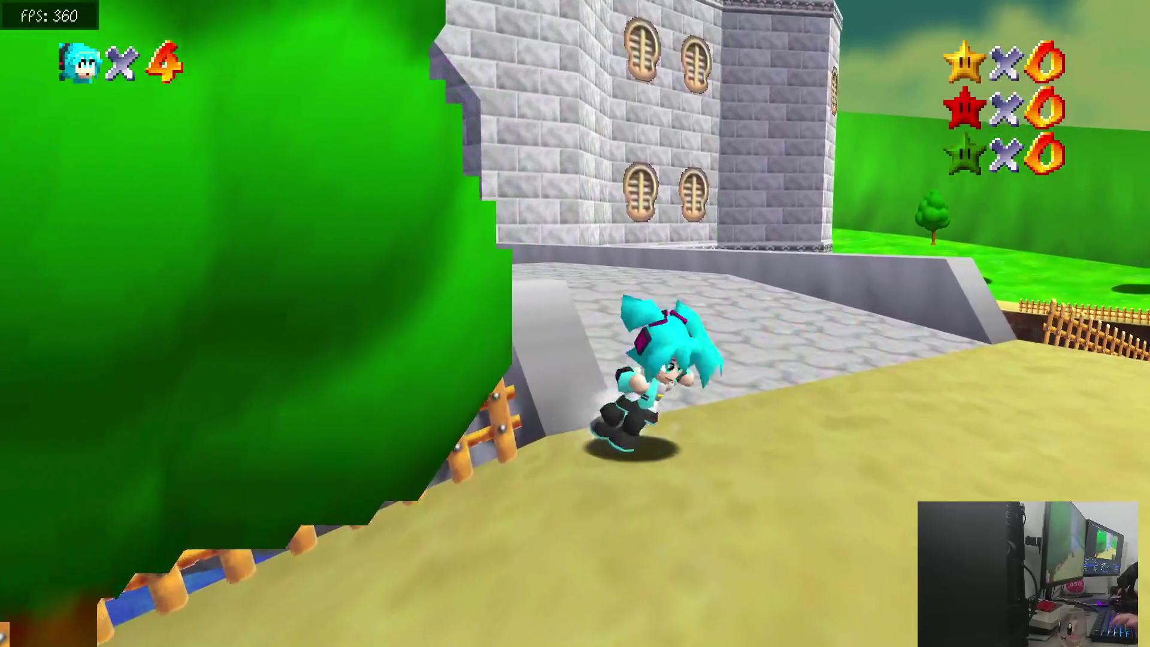
key("w")
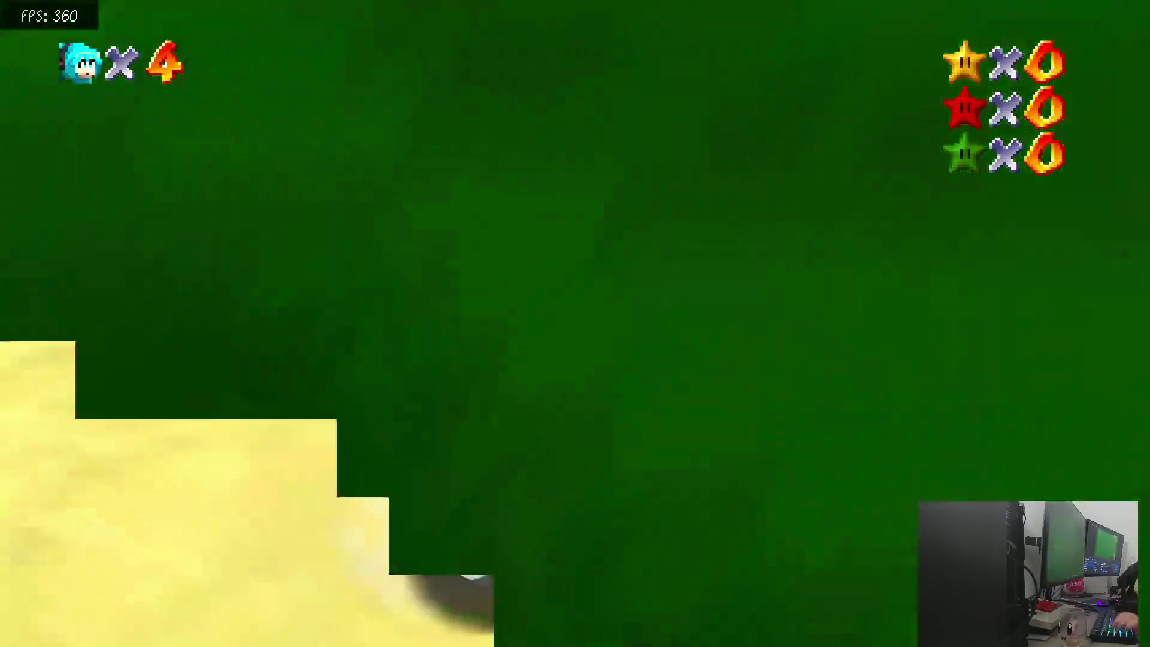
key("a")
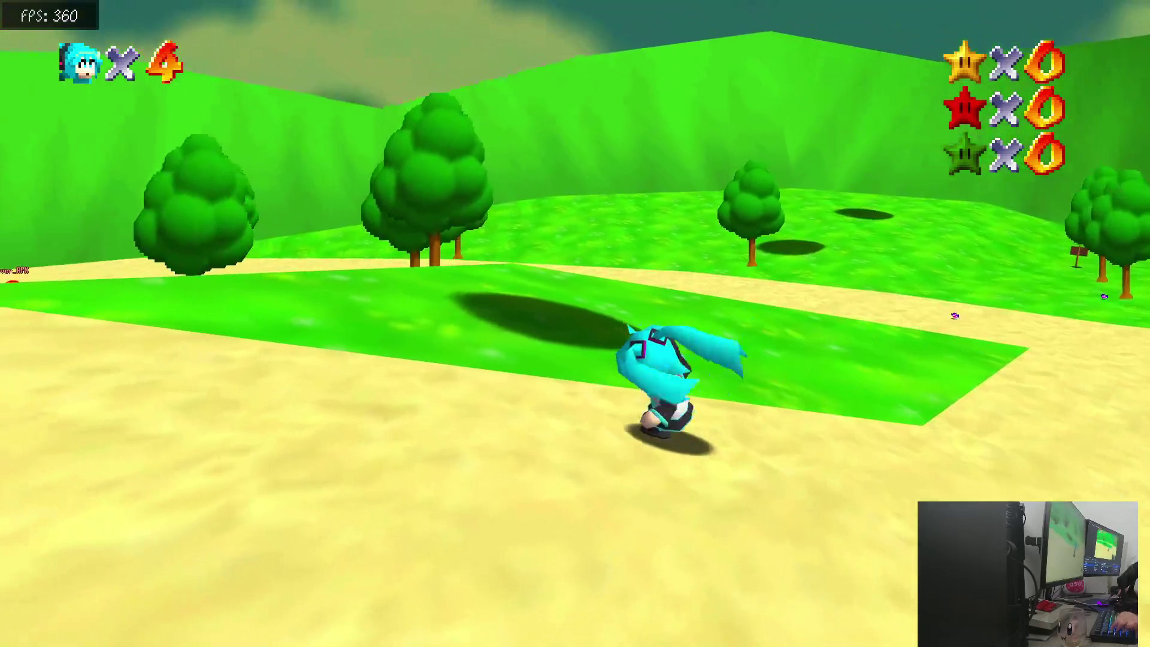
key("w")
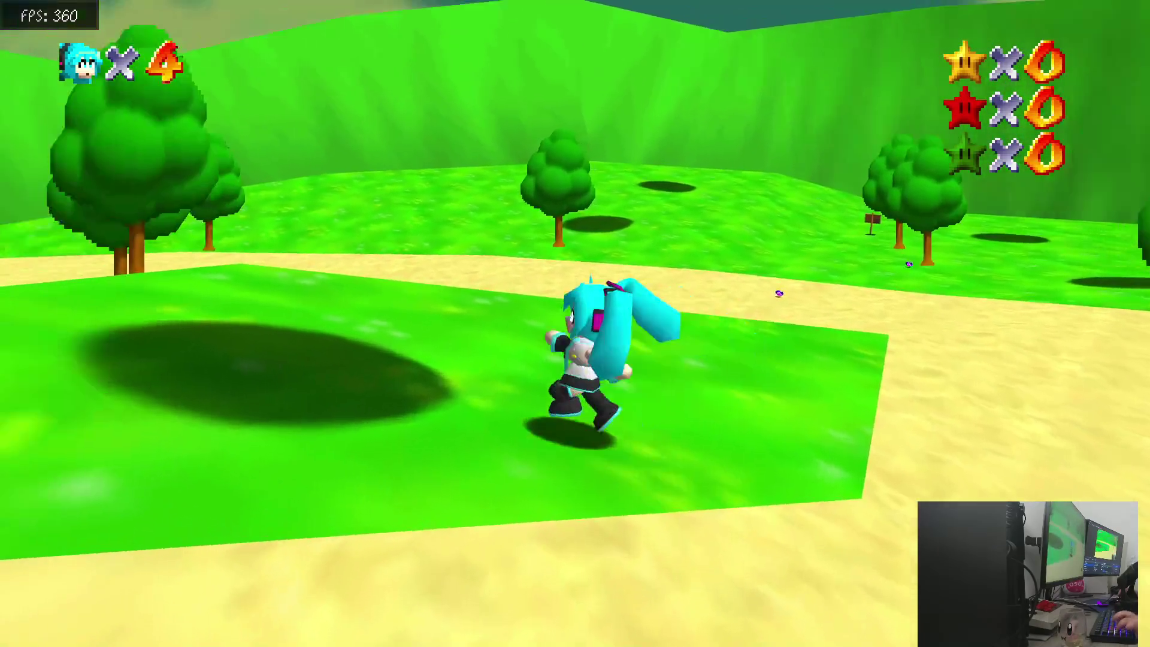
key("w")
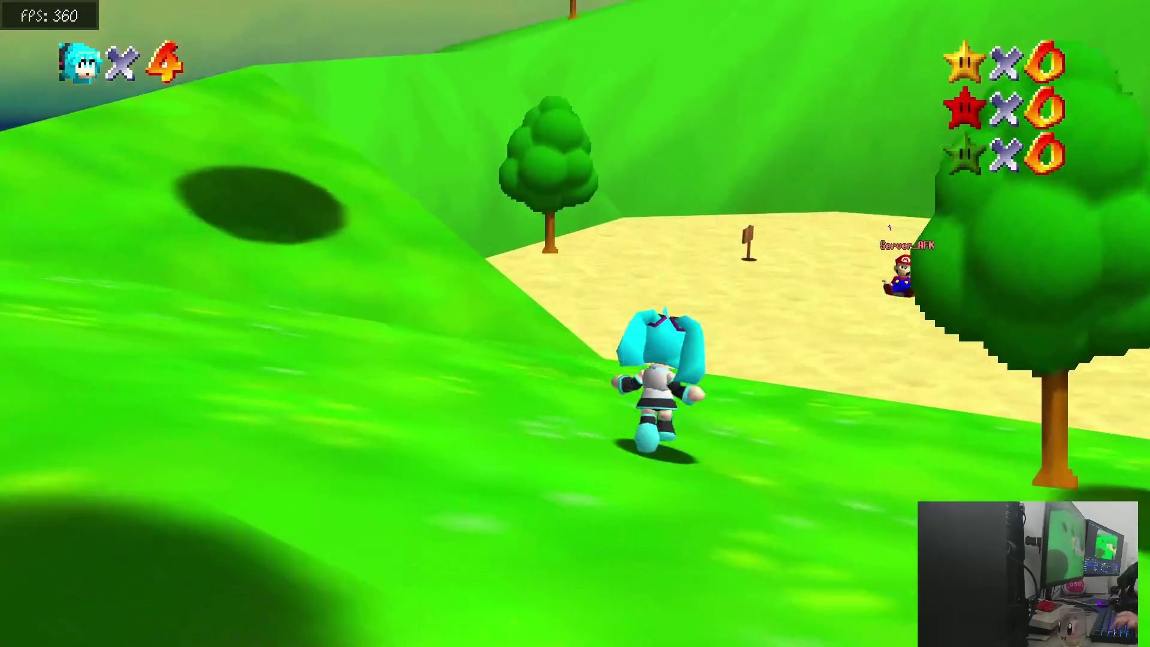
key("a")
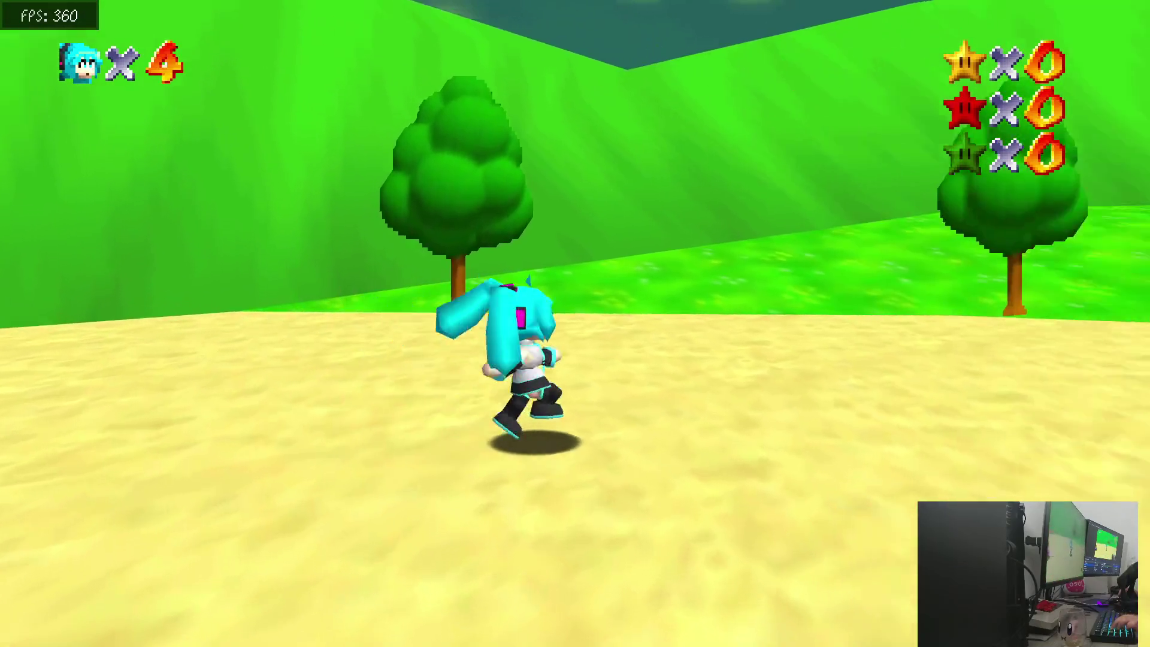
key("w")
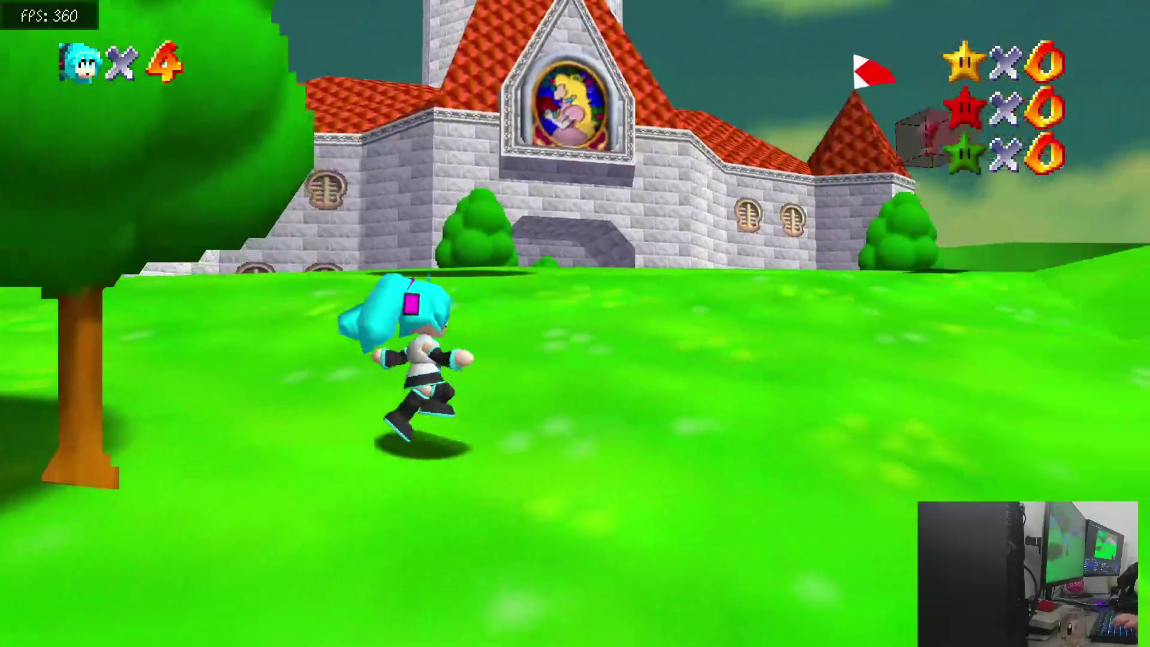
key("w")
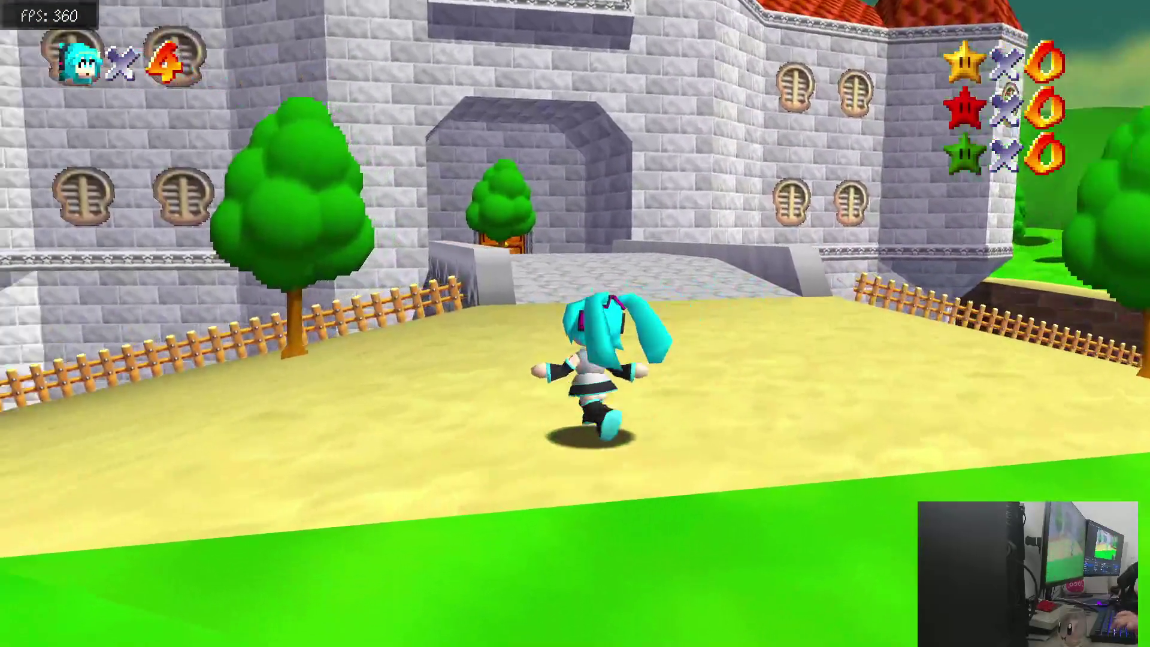
Circle Miku around the courtyard and castle corner, then head toward the castle bridge
key("d")
key("w")
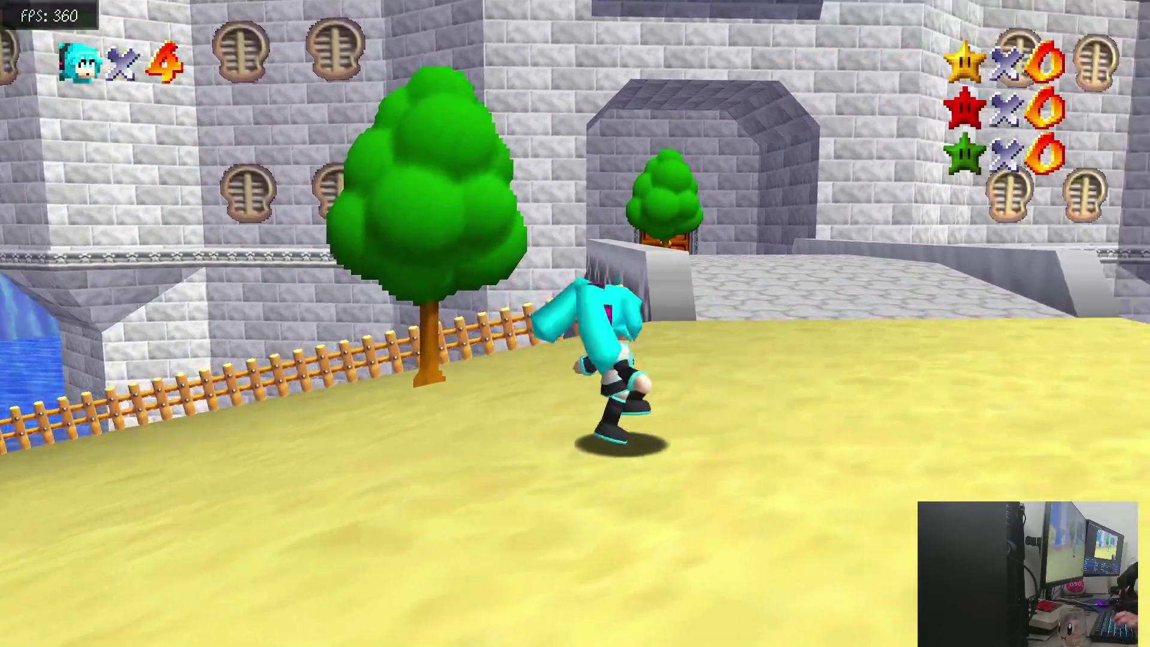
key("s")
key("w")
key("a")
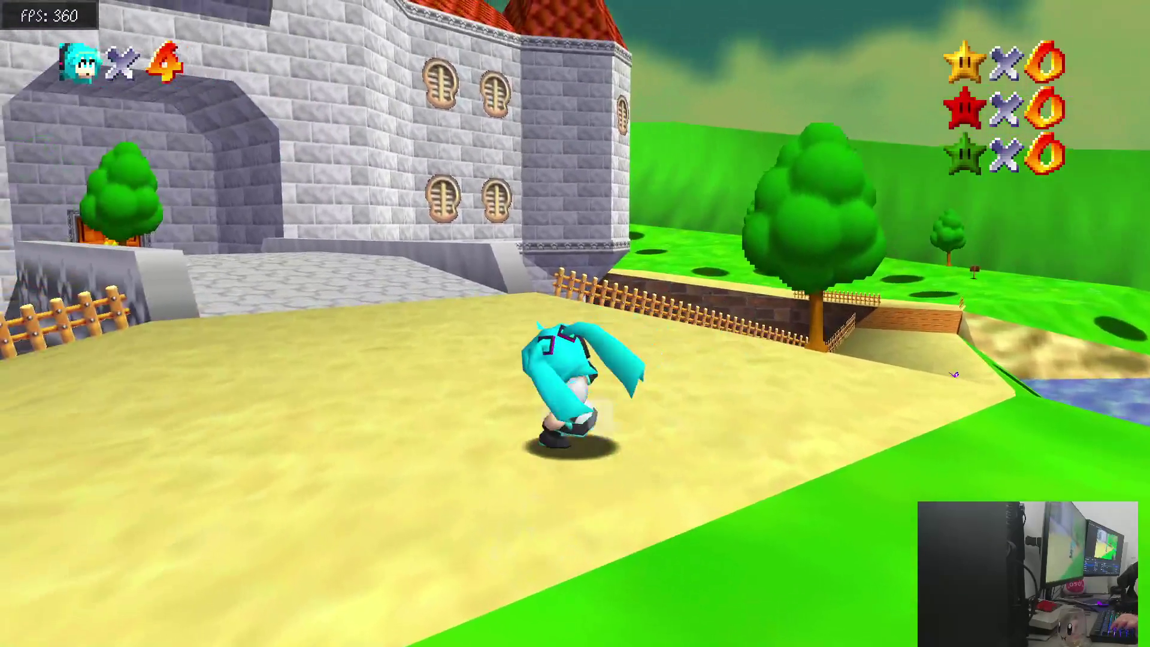
key("w")
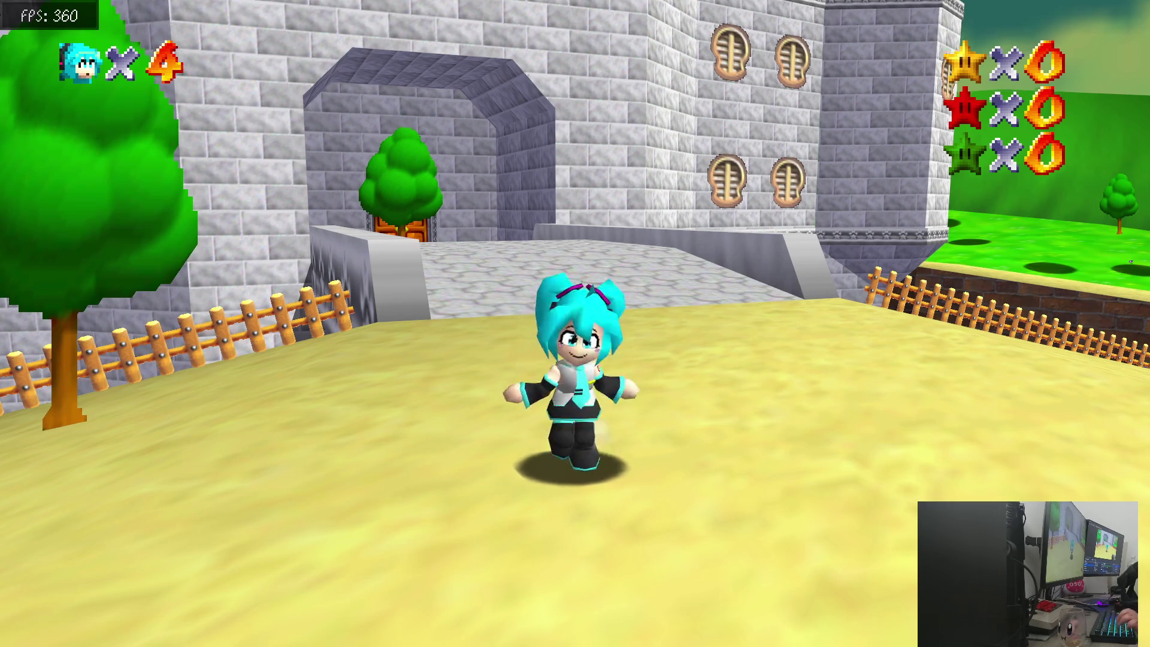
Run Miku out of the courtyard onto the hill facing the water, then quit with Super+Q
key("a")
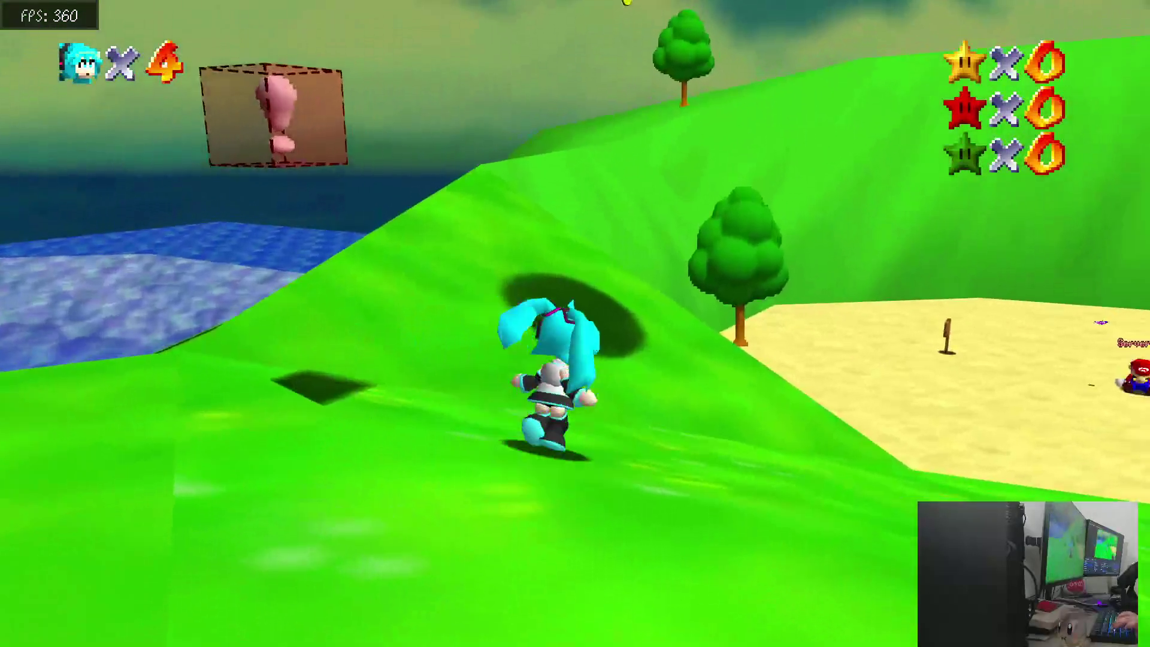
key("a")
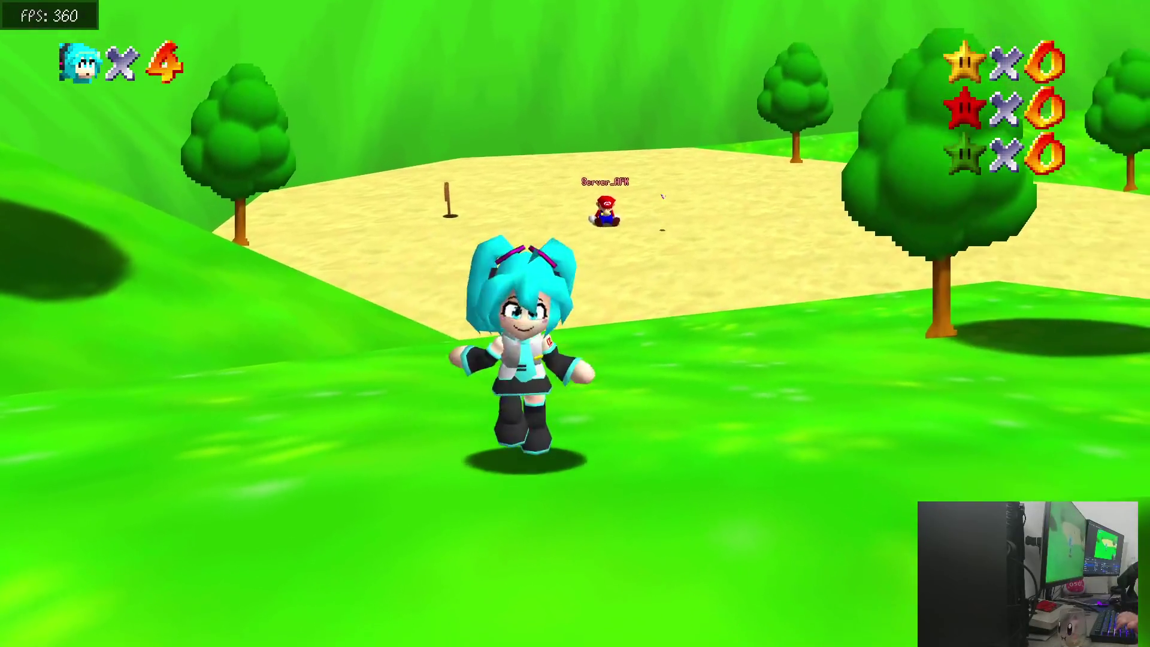
key("w")
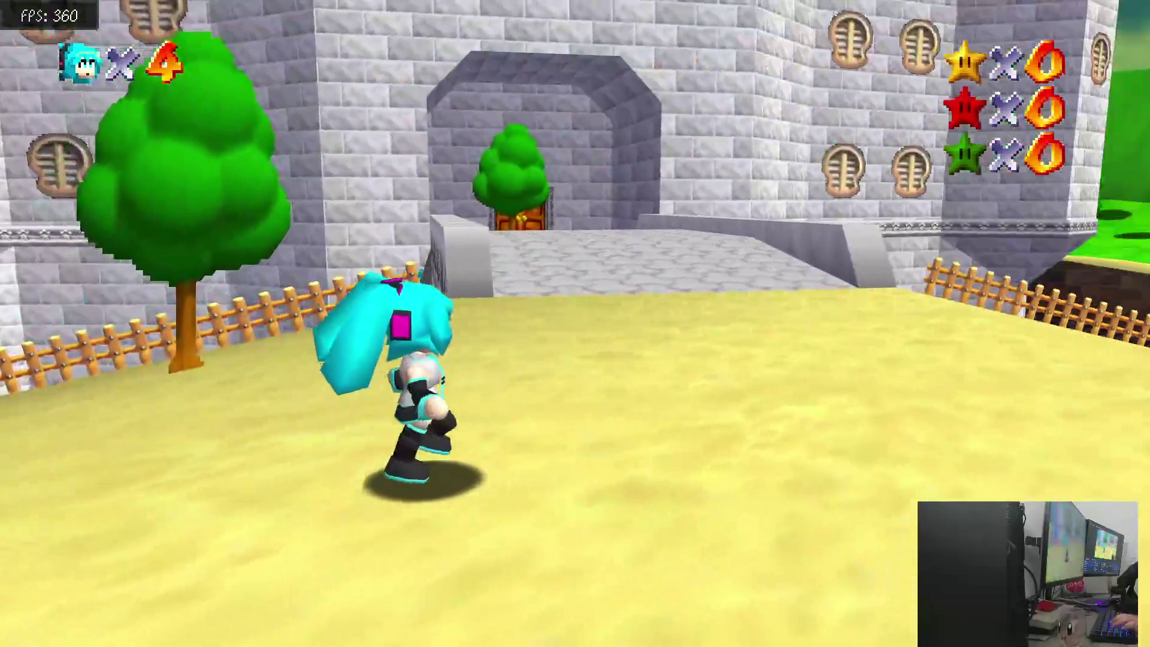
key("s")
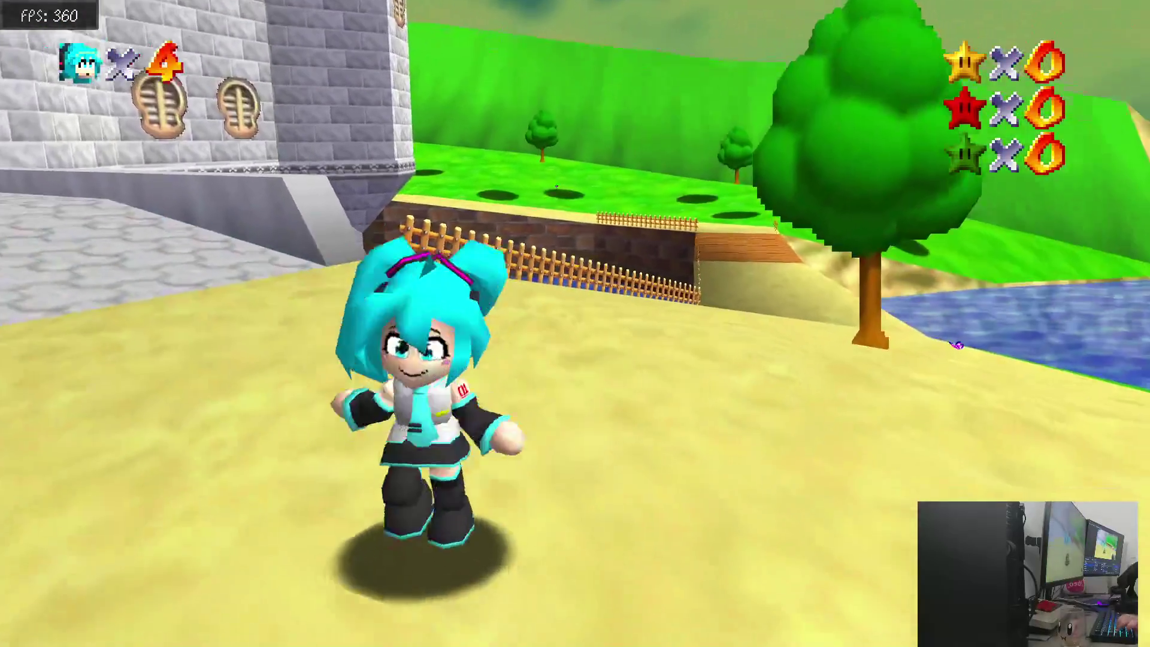
key("w")
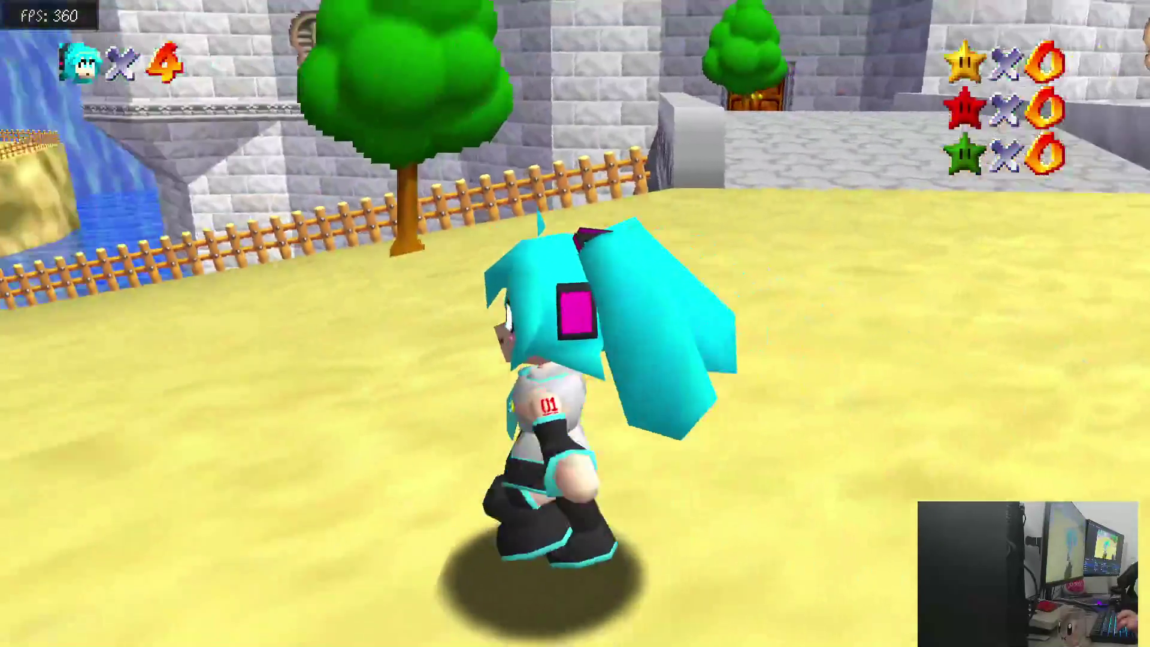
key("s")
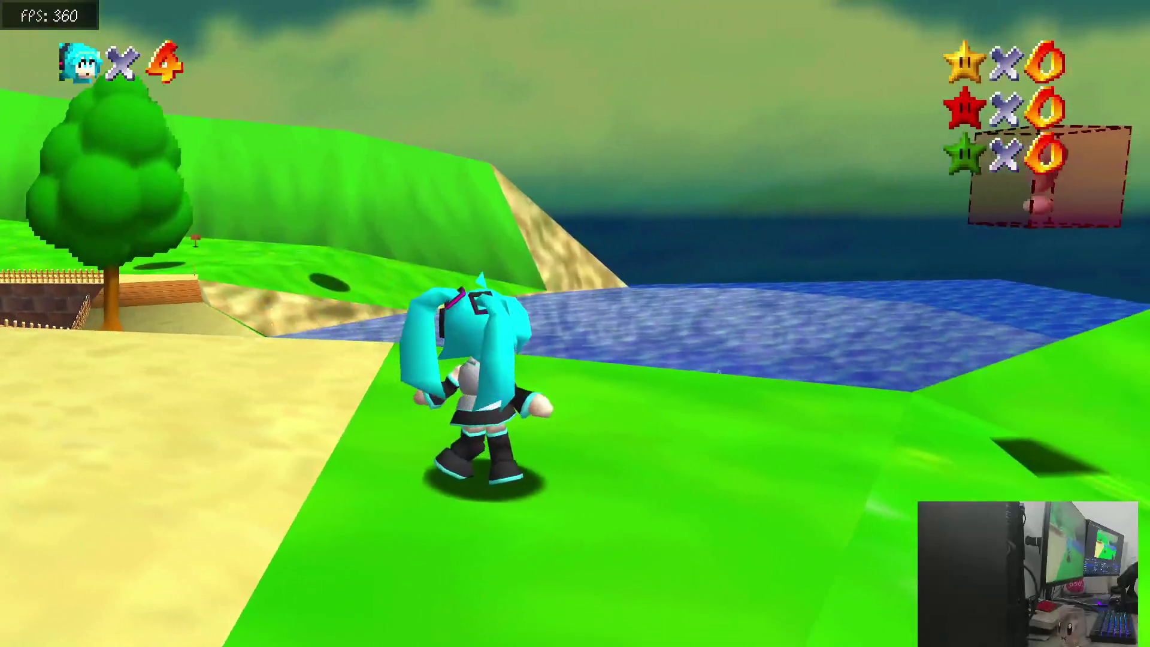
key("w")
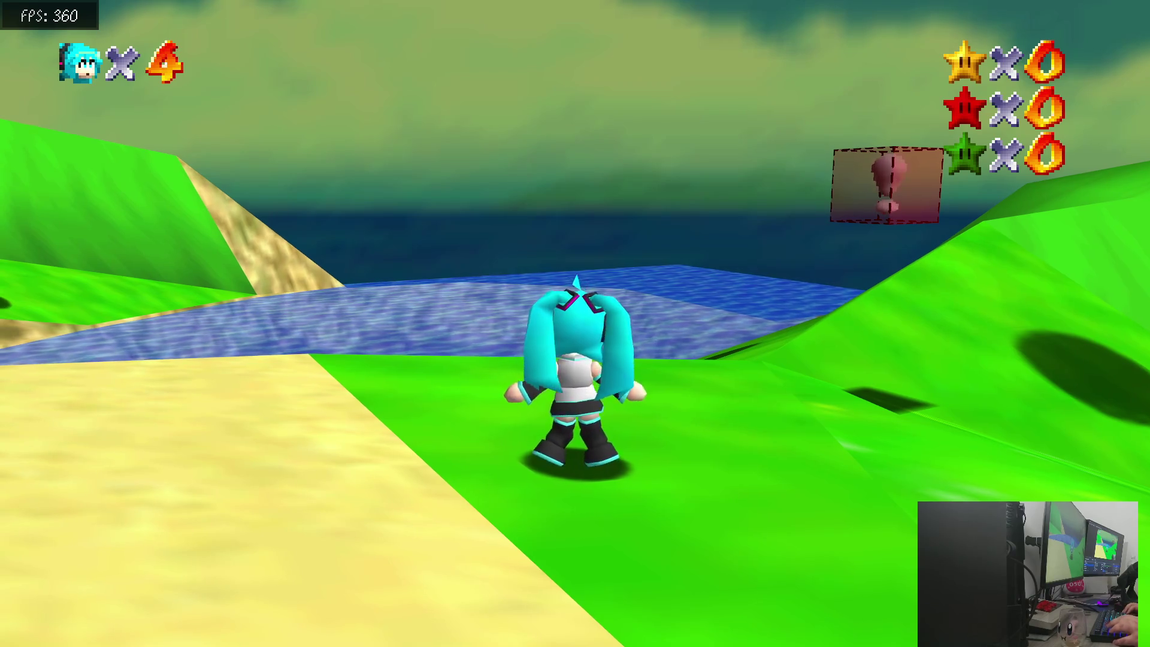
key("super+q")
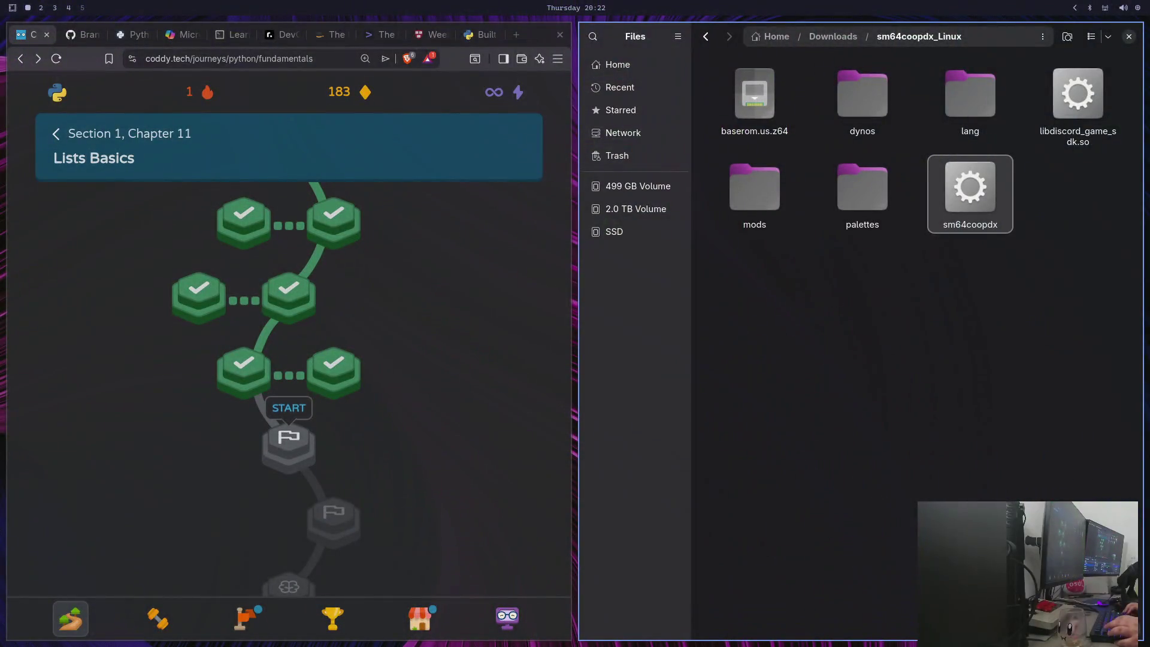
Close the Files window and scroll the Coddy journey map down toward Chapter 15
left_click(1129, 36)
scroll(752, 423, "up", 5)
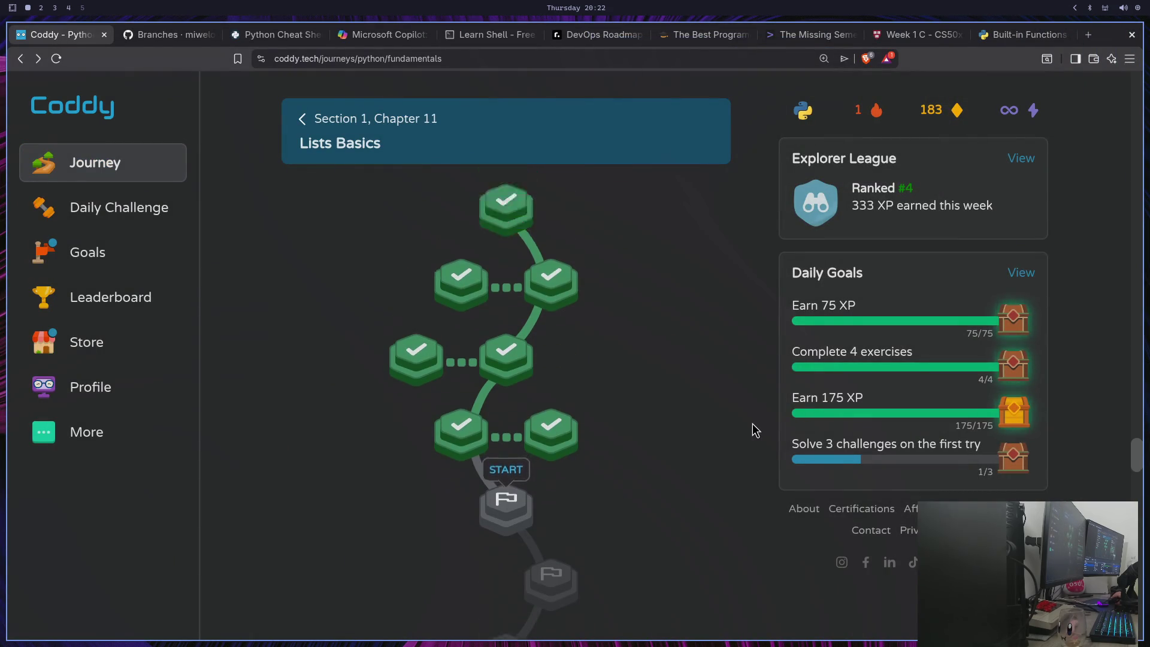
scroll(752, 423, "down", 6)
scroll(742, 429, "up", 4)
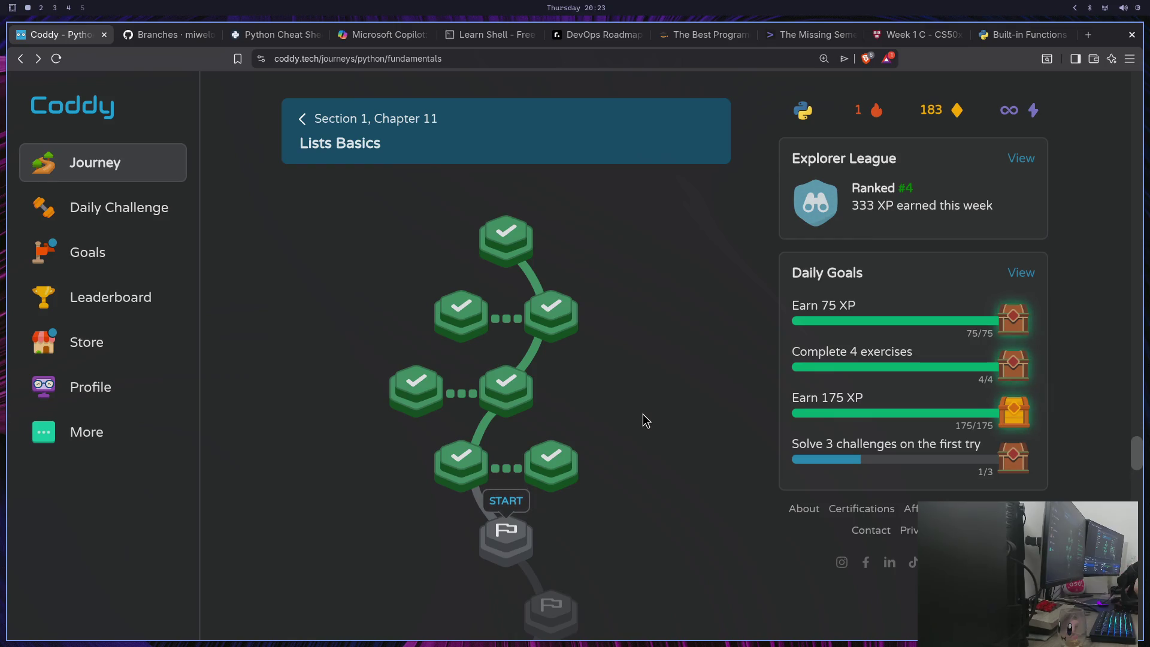
scroll(628, 346, "down", 5)
scroll(617, 339, "up", 4)
scroll(616, 339, "up", 3)
scroll(616, 340, "up", 2)
scroll(615, 340, "down", 2)
scroll(613, 339, "down", 10)
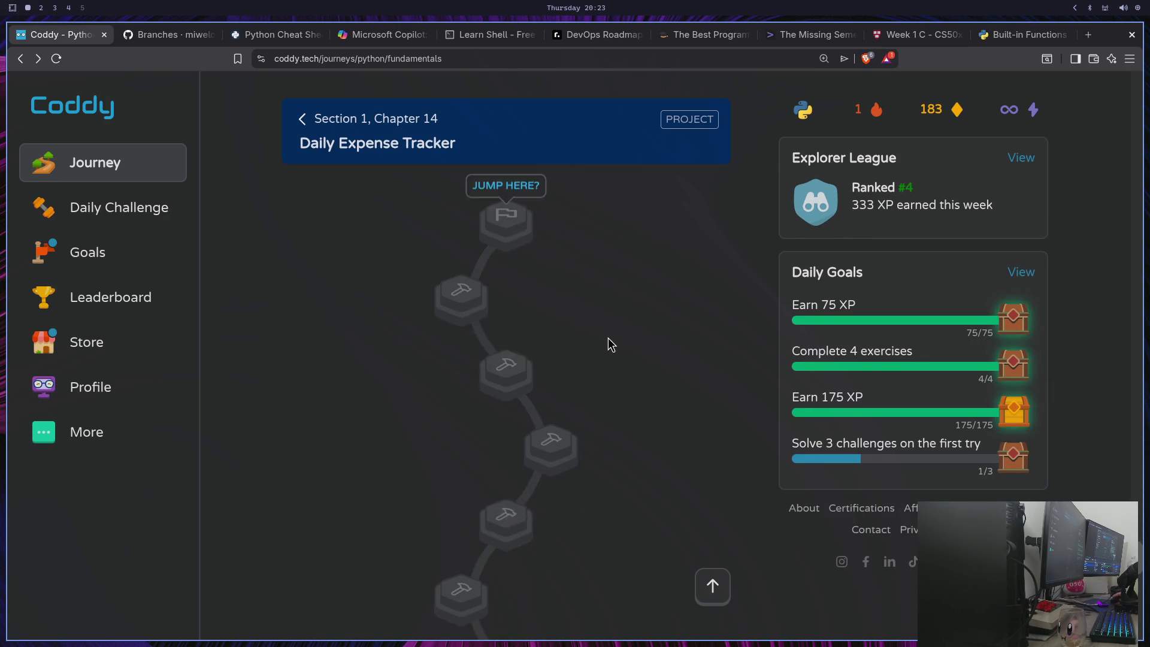
scroll(606, 339, "down", 8)
Scroll the journey up to Chapter 2 and back to Chapter 11 Lists Basics
scroll(599, 340, "up", 5)
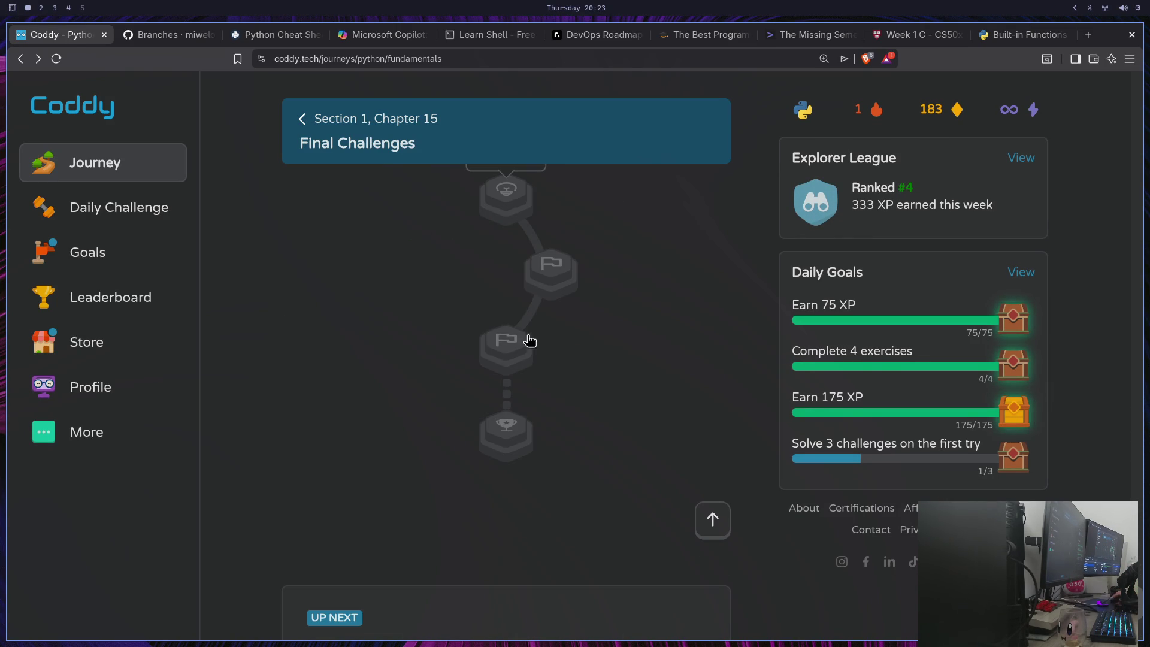
scroll(446, 423, "up", 8)
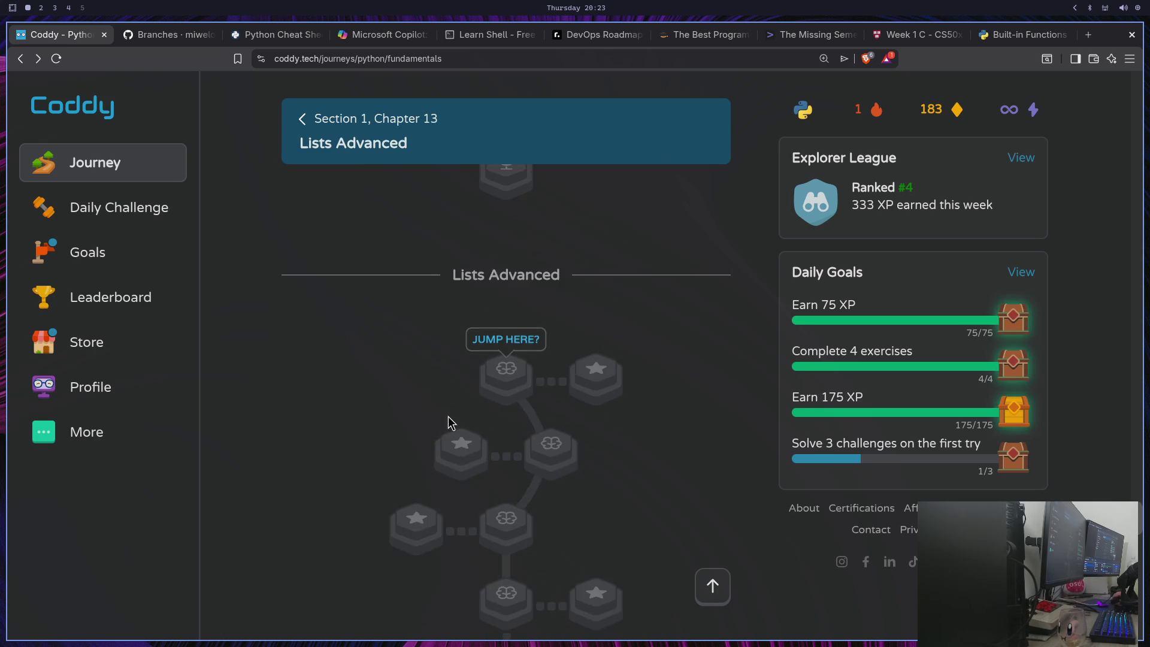
scroll(448, 418, "up", 5)
scroll(445, 418, "down", 3)
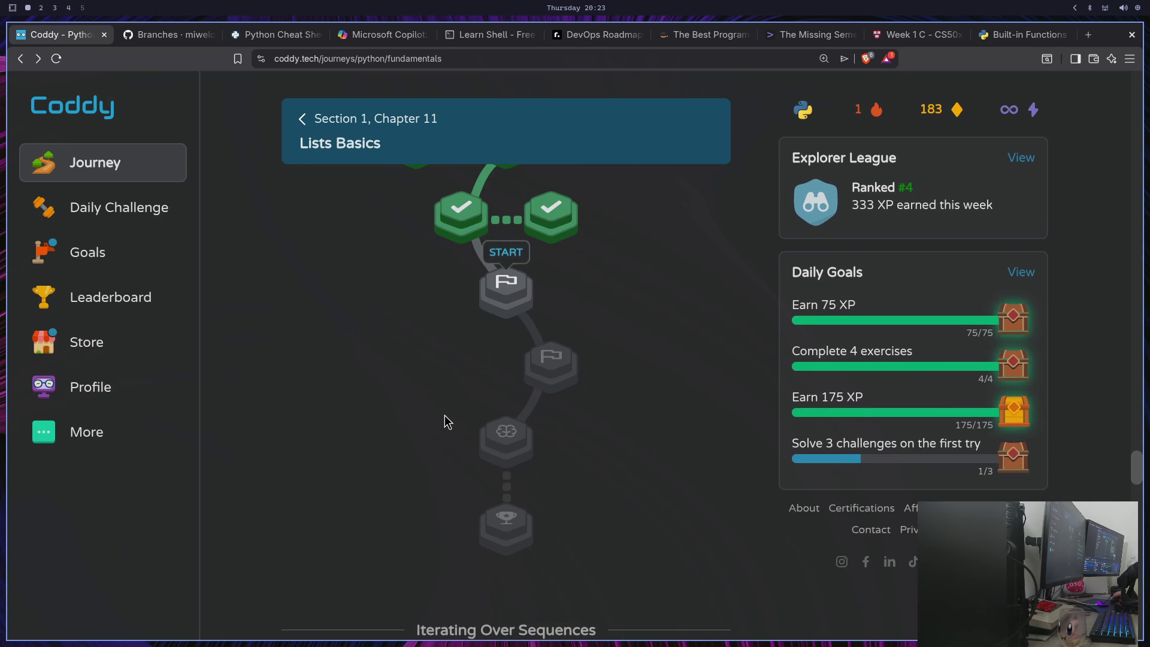
scroll(444, 415, "up", 10)
scroll(434, 414, "up", 10)
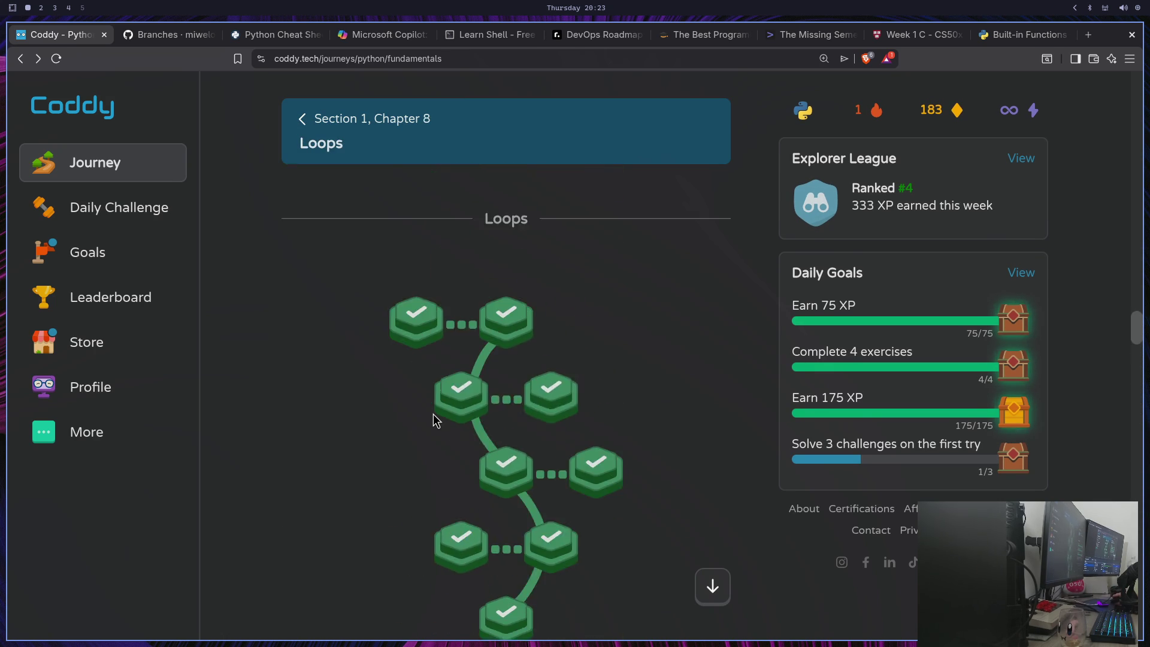
scroll(434, 415, "up", 10)
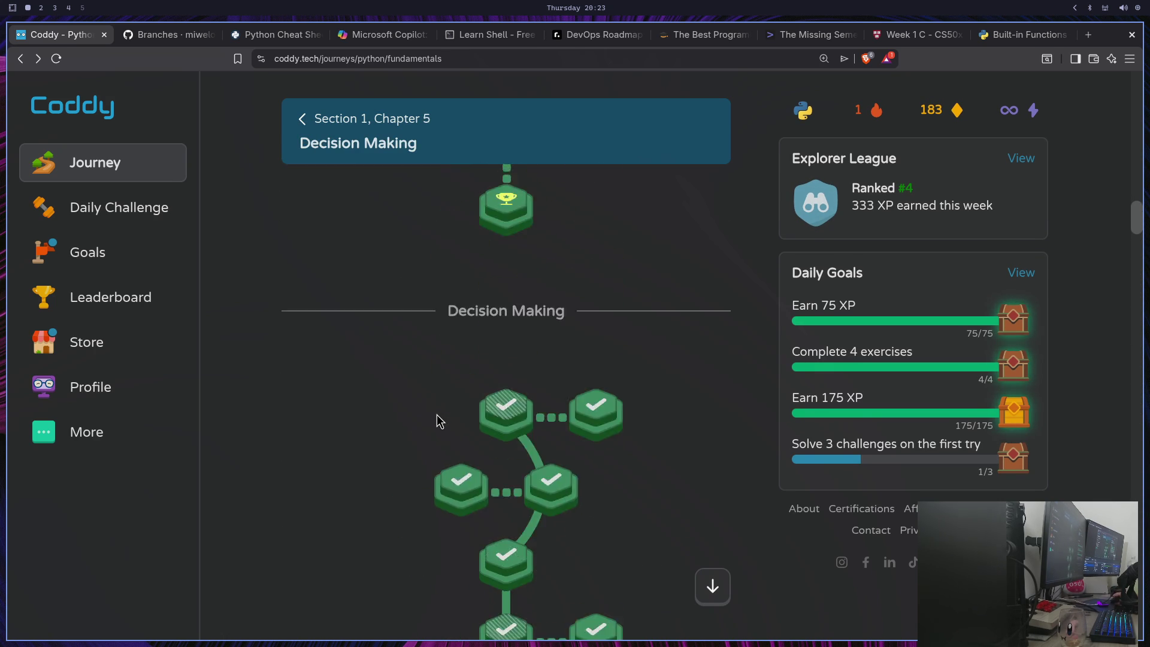
scroll(437, 413, "down", 20)
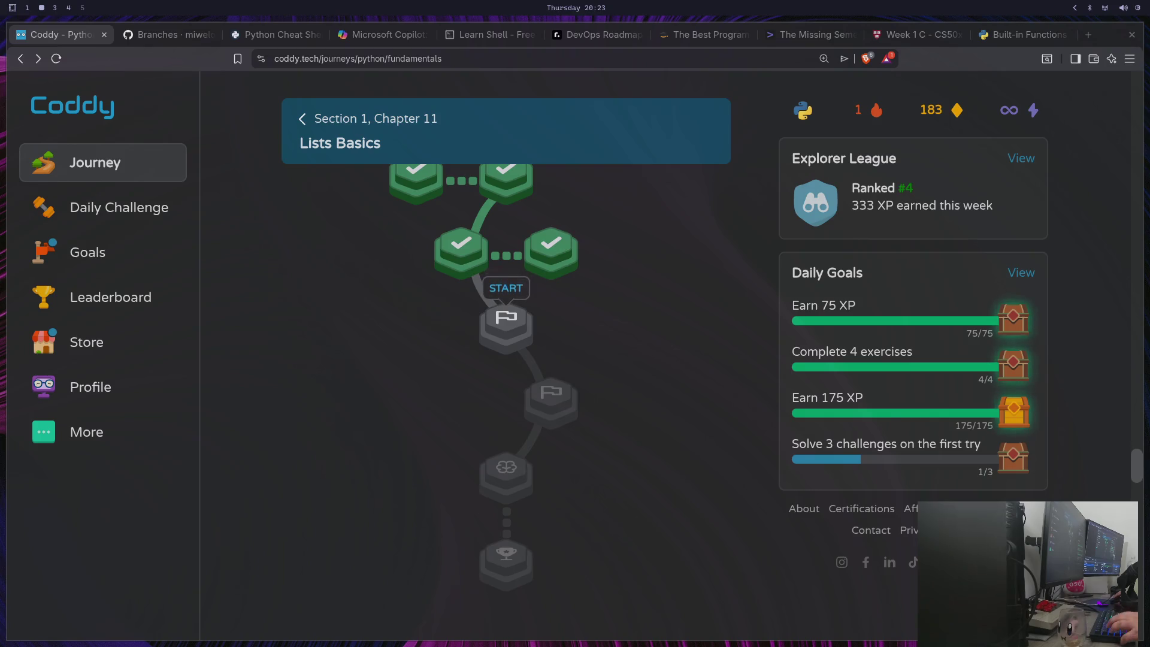
key("super+3")
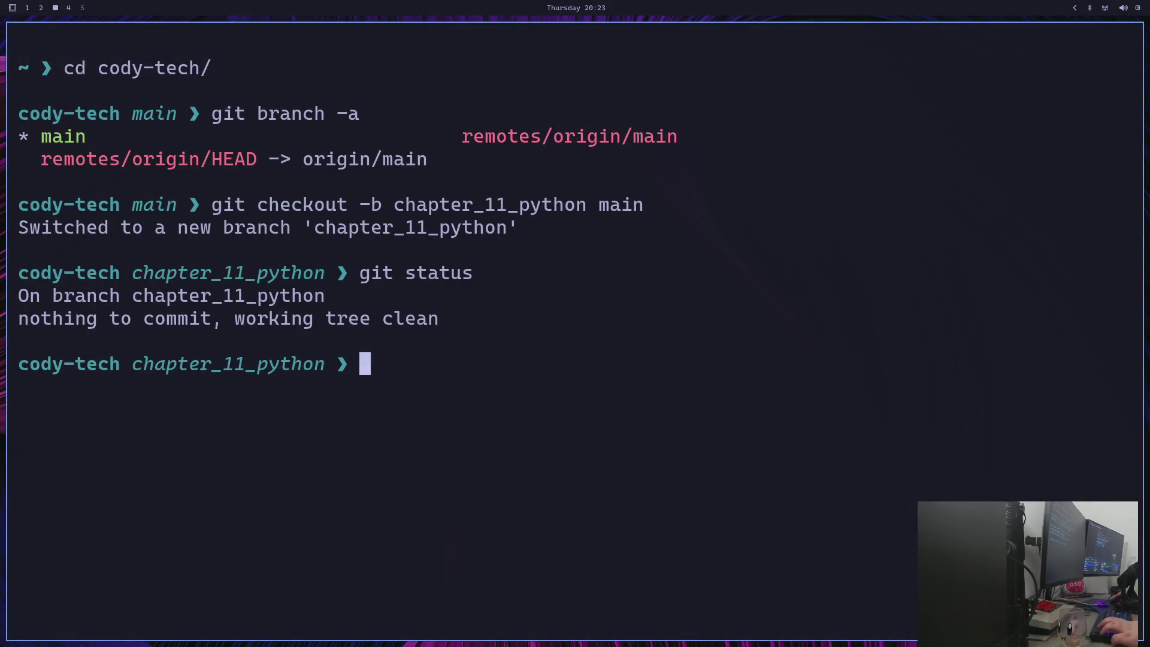
key("super+1")
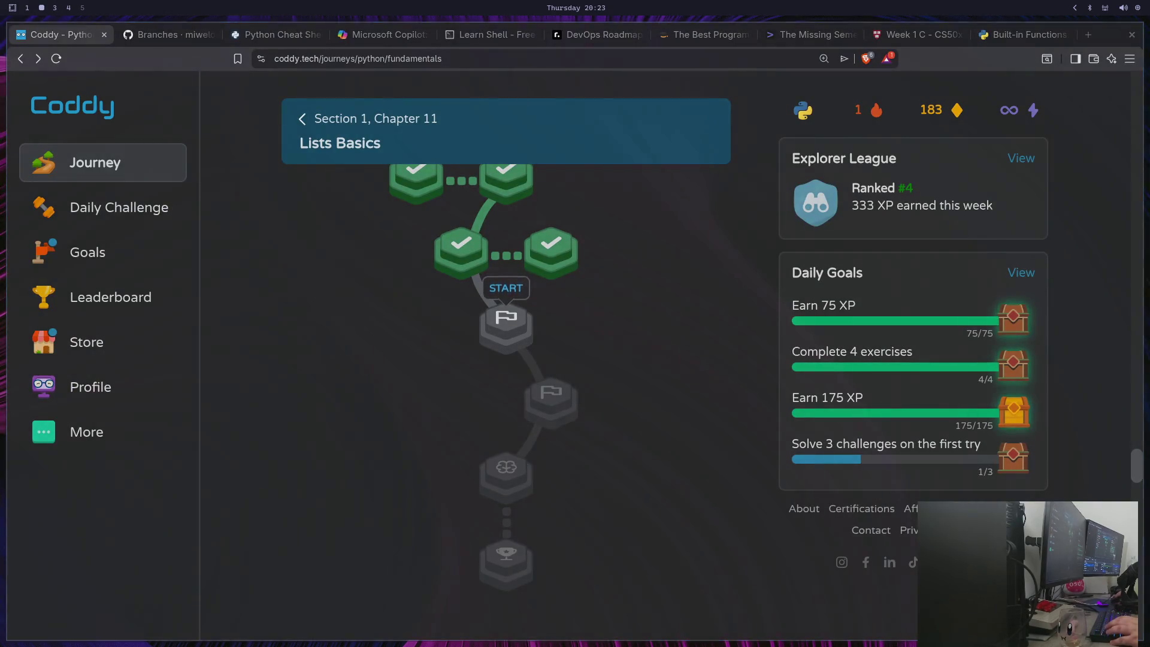
key("super+4")
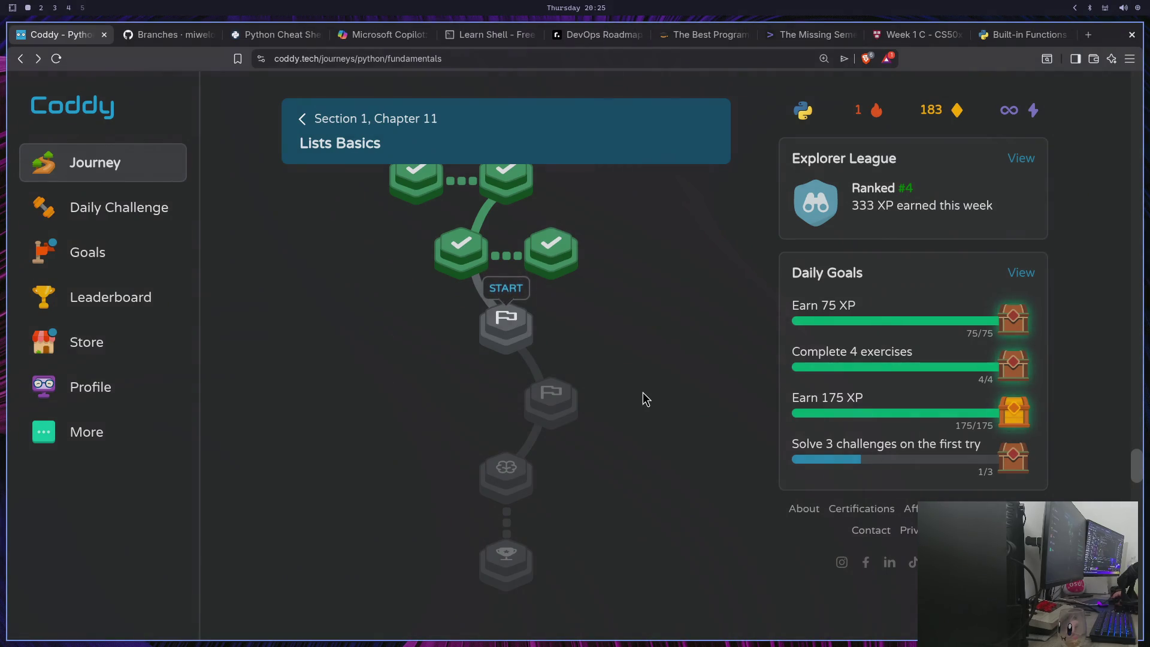
key("super+shift+4")
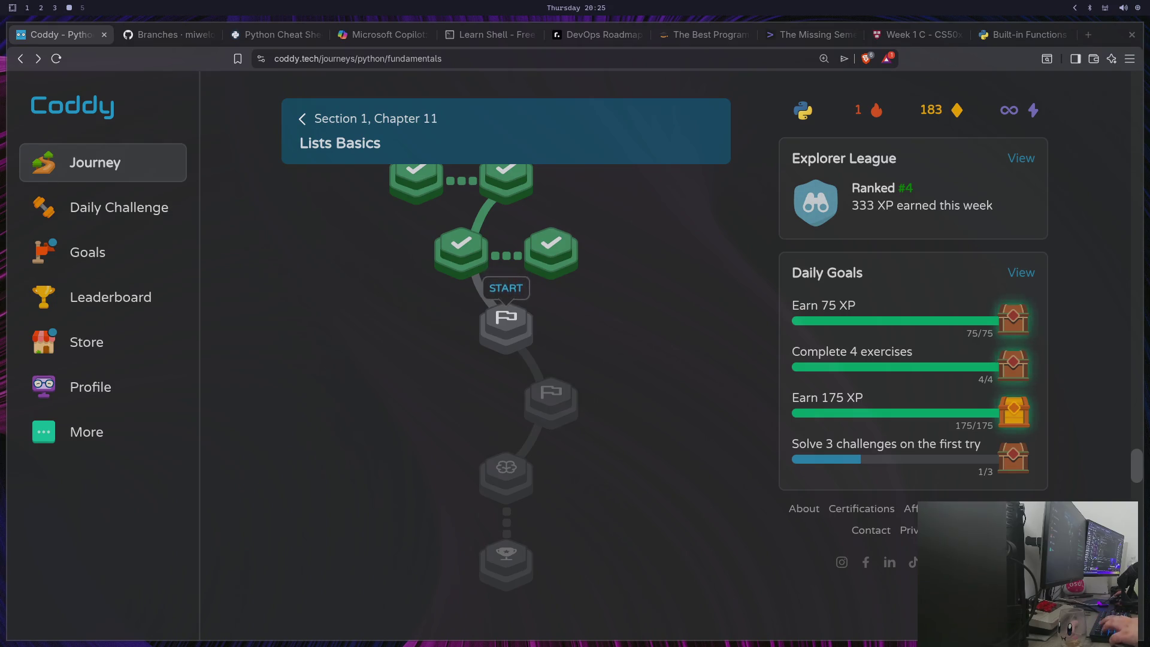
key("super+shift+2")
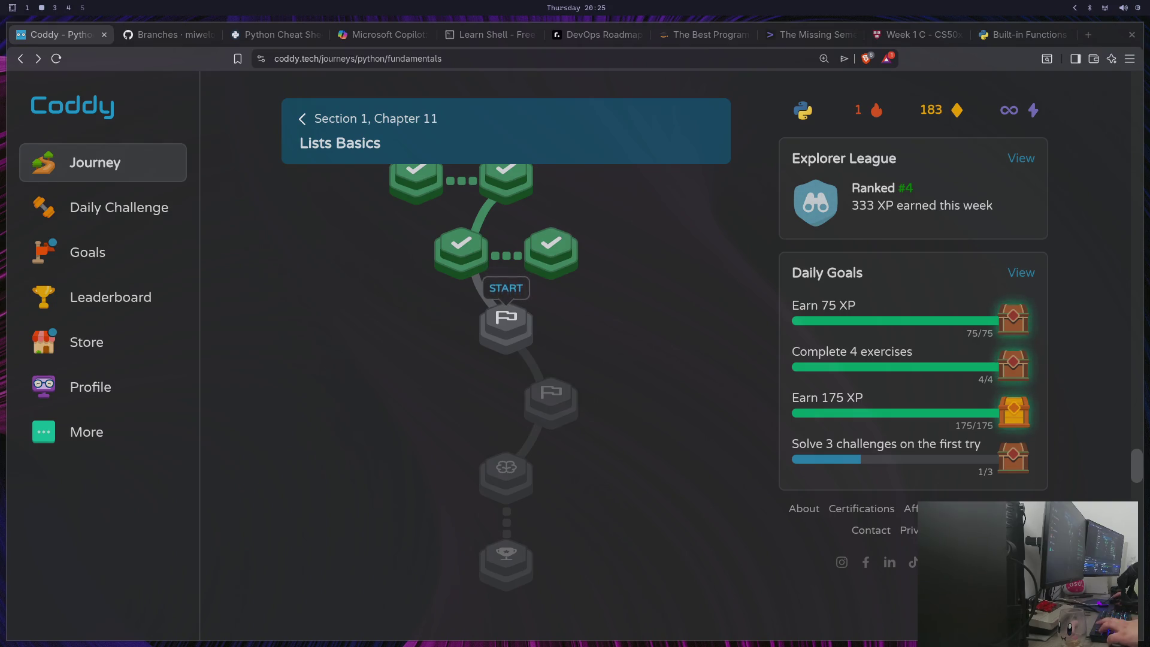
key("super+shift+4")
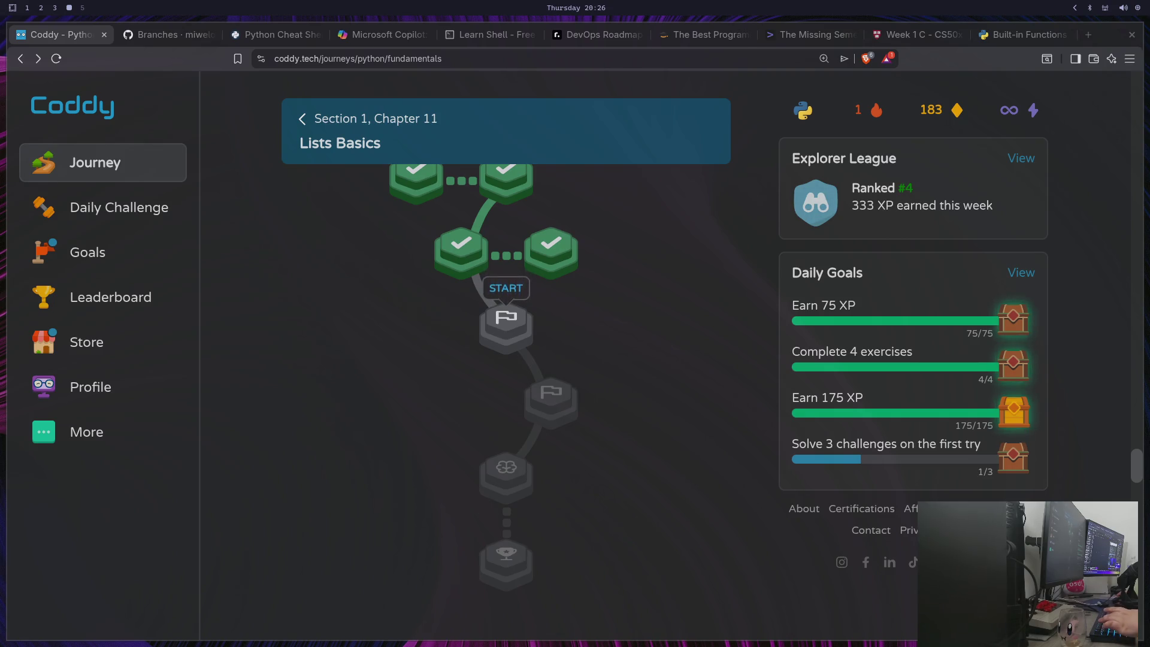
Move between workspaces 1 and 4, then open a new blank Brave tab beside Coddy
key("super+1")
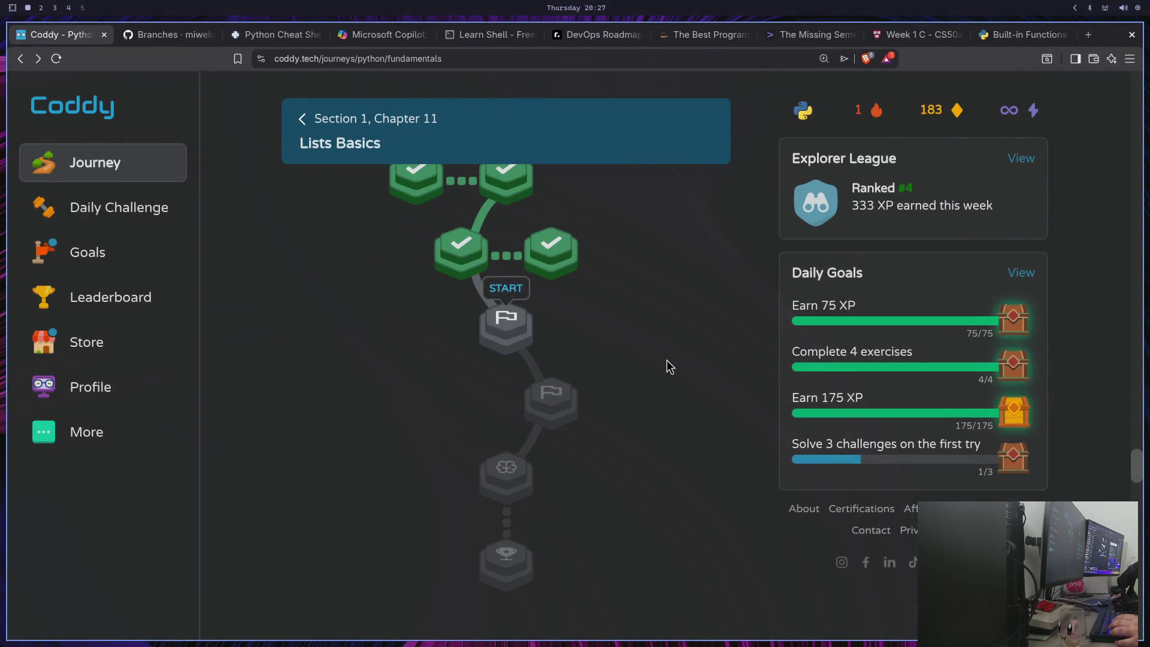
key("super+4")
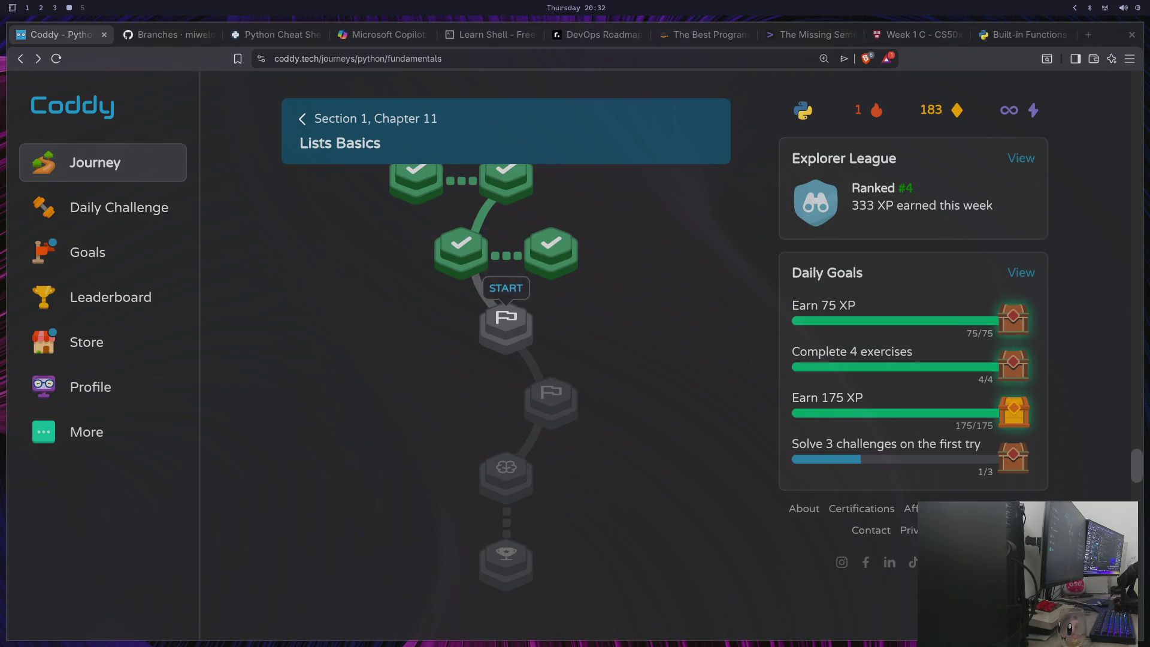
left_click(1089, 34)
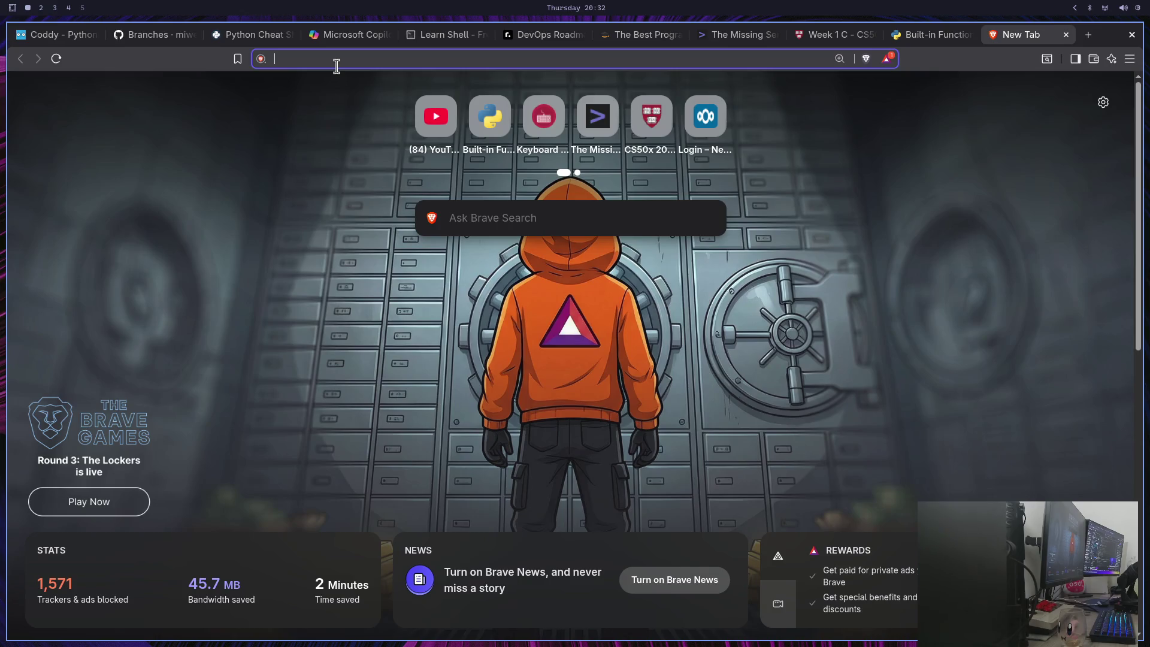
Switch over to desktop workspace 4 with Super+Shift+4
key("super+shift+4")
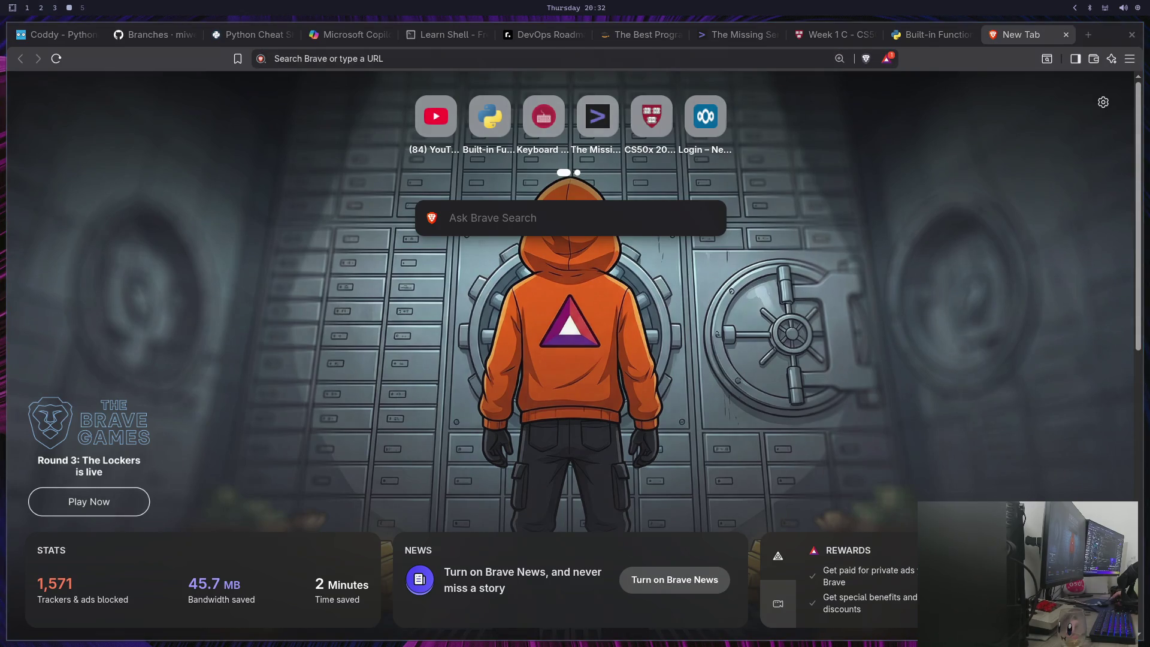